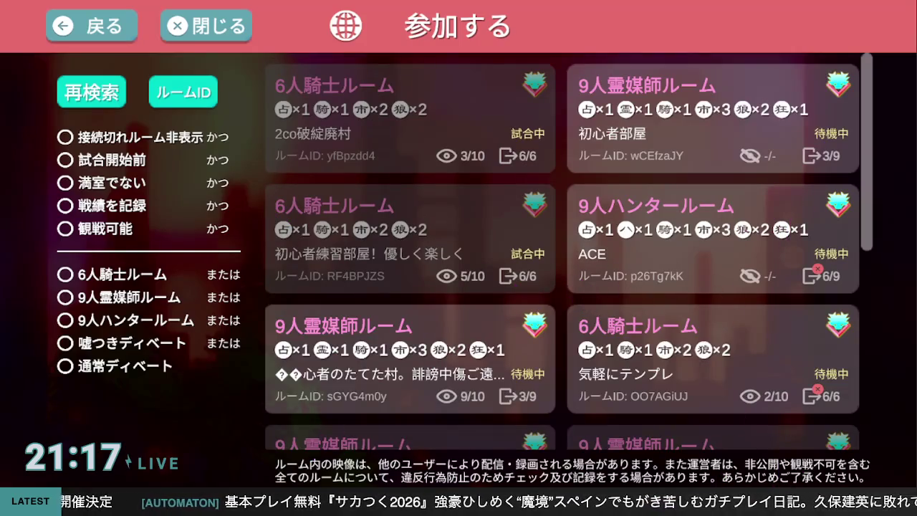
# Refresh the room list and open the 9-person medium room sGYG4m0y's details
pyautogui.click(764, 136)
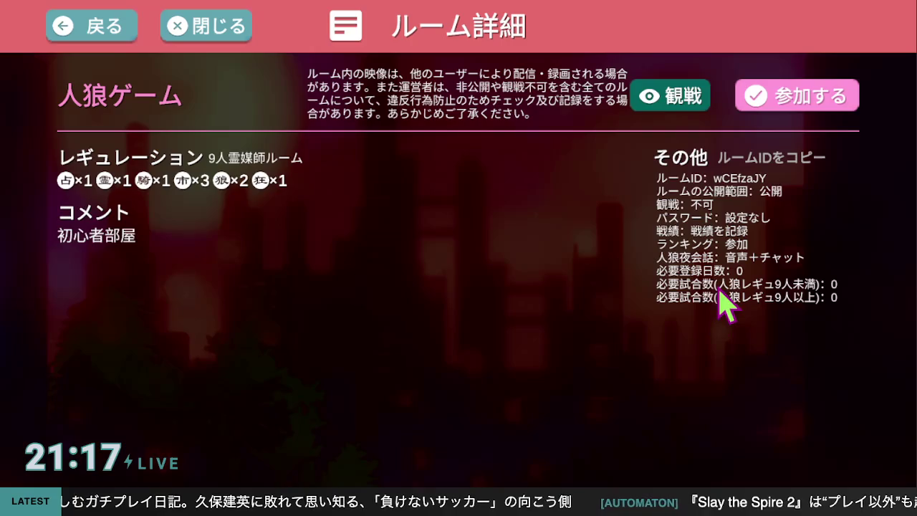
pyautogui.click(102, 26)
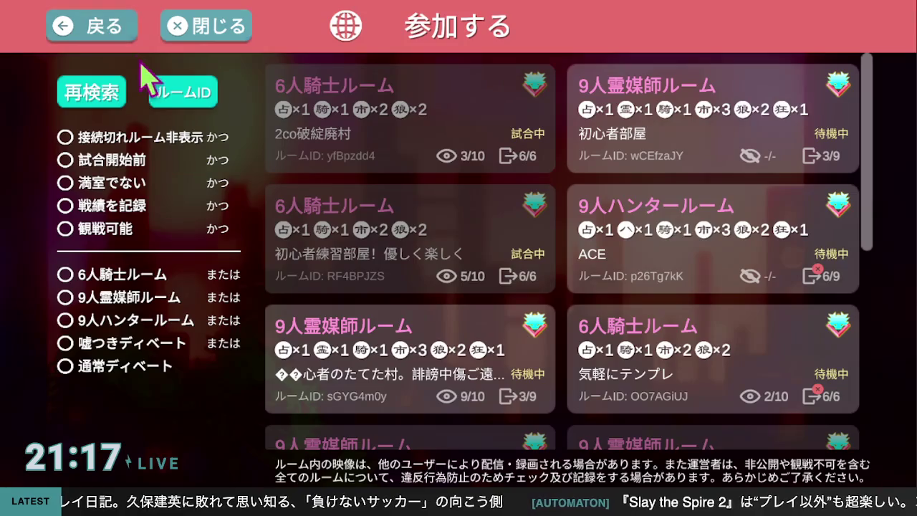
pyautogui.click(77, 92)
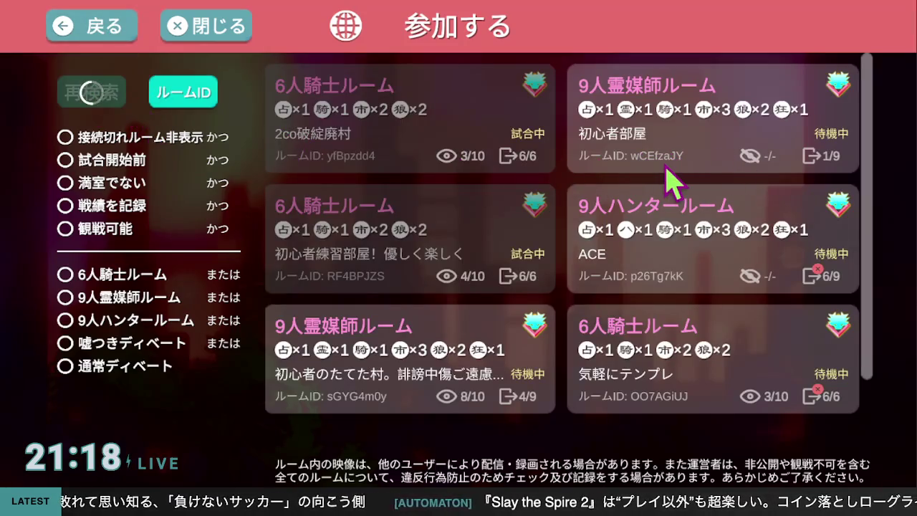
pyautogui.scroll(-2, 716, 165)
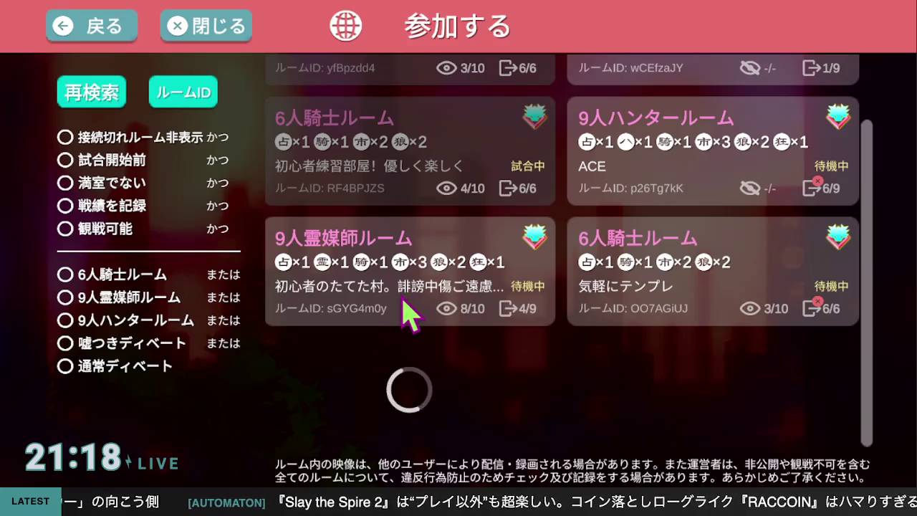
pyautogui.click(405, 301)
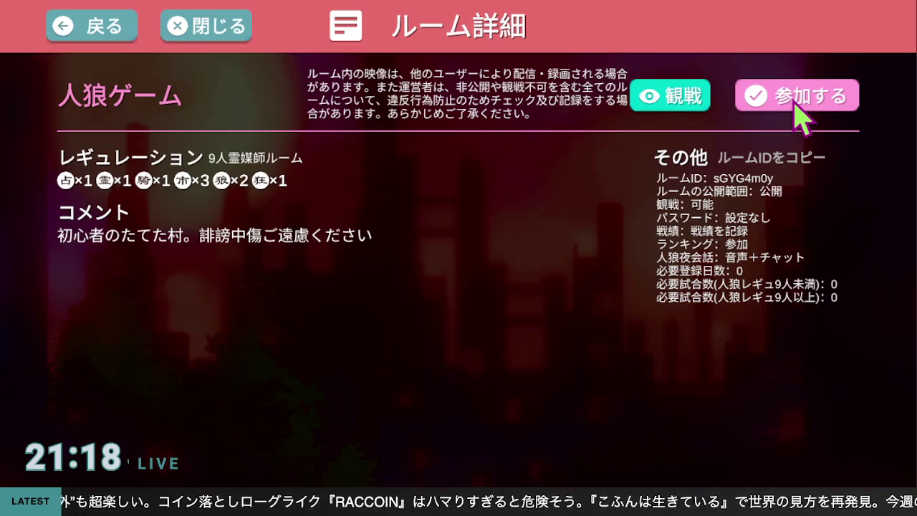
# Try joining sGYG4m0y with 参加する, then accept the notice with 同意してルームに入室する
pyautogui.click(795, 100)
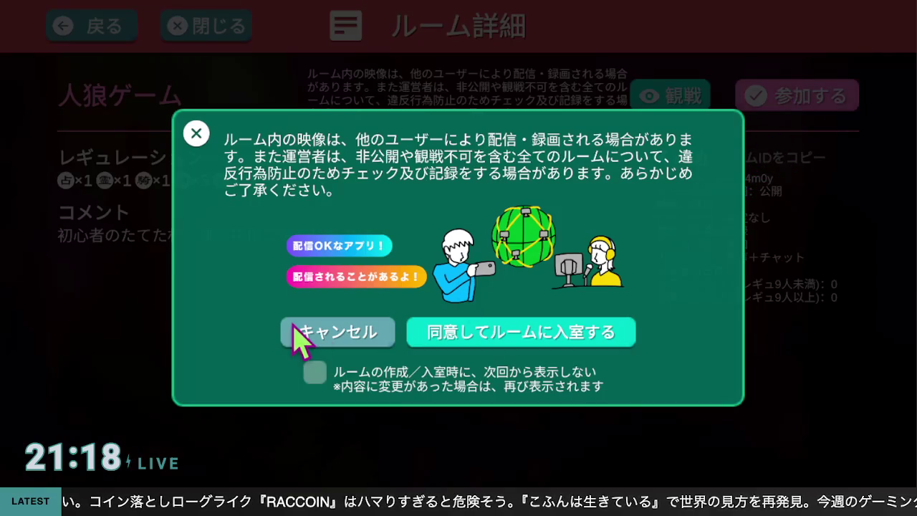
pyautogui.click(345, 327)
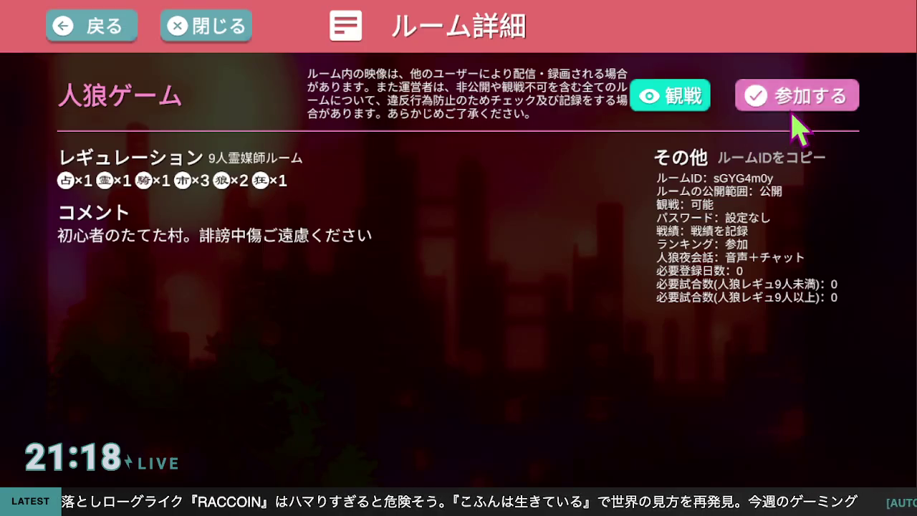
pyautogui.click(793, 108)
pyautogui.click(493, 374)
pyautogui.click(548, 375)
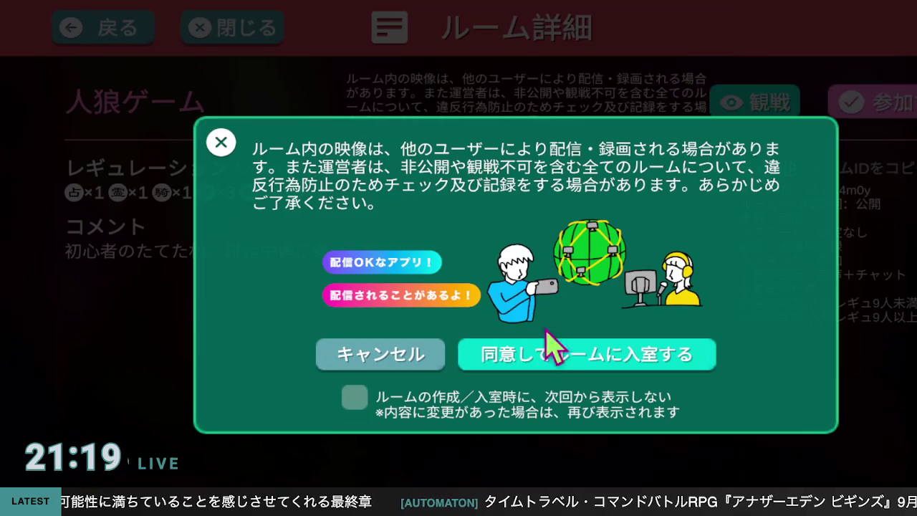
pyautogui.click(591, 367)
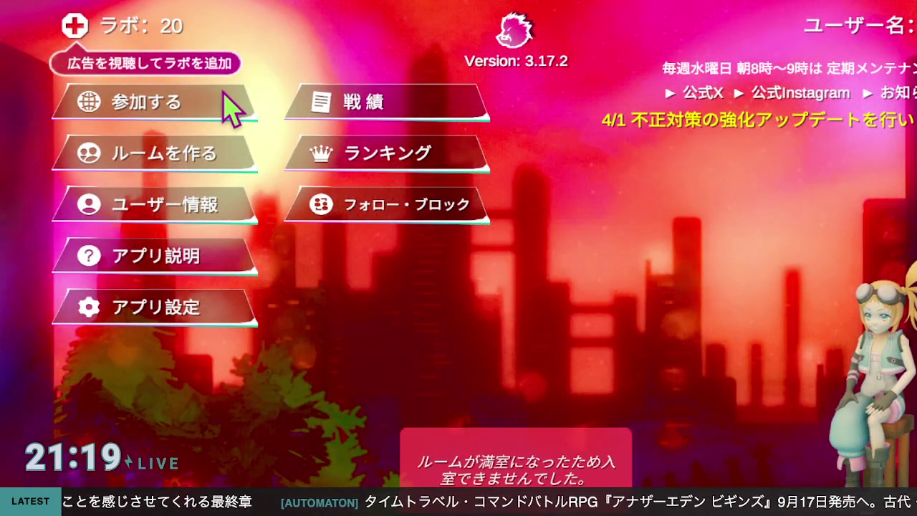
# Reopen sGYG4m0y from the room list, try 参加する, then spectate with 観戦
pyautogui.click(227, 102)
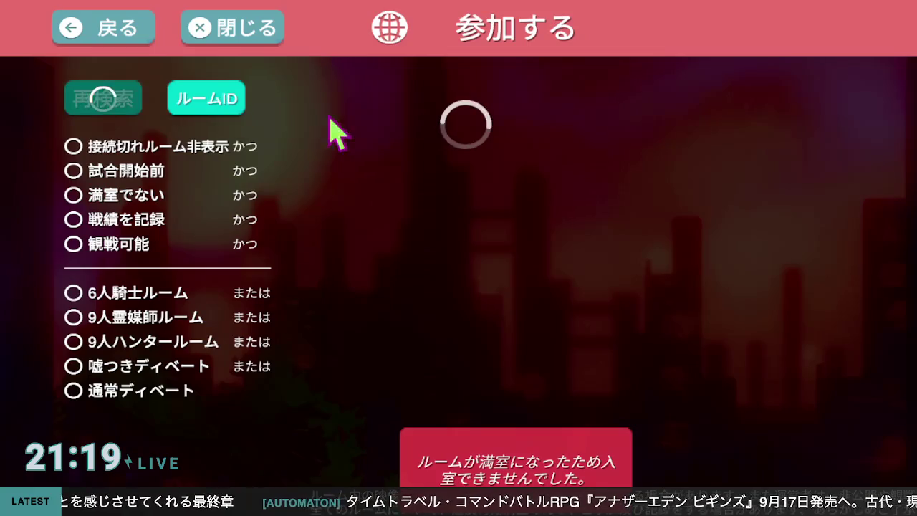
pyautogui.moveTo(638, 295); pyautogui.dragTo(647, 179)
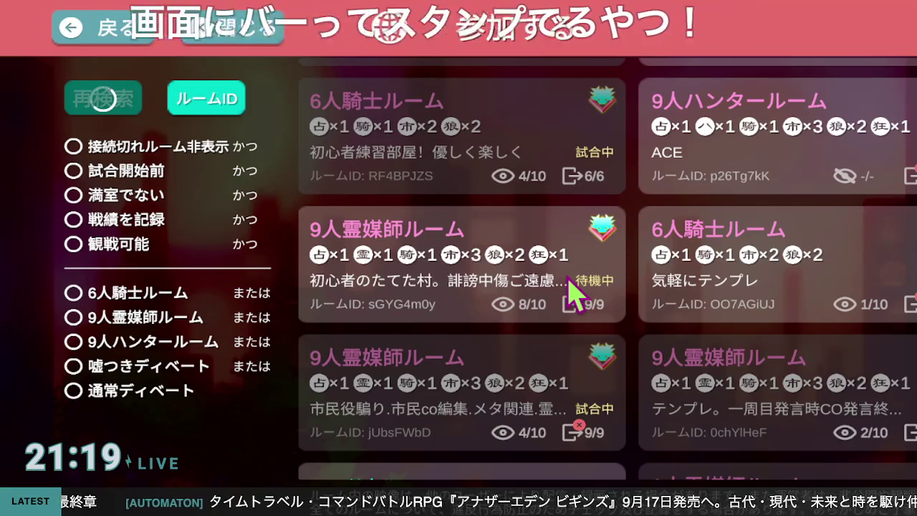
pyautogui.click(578, 293)
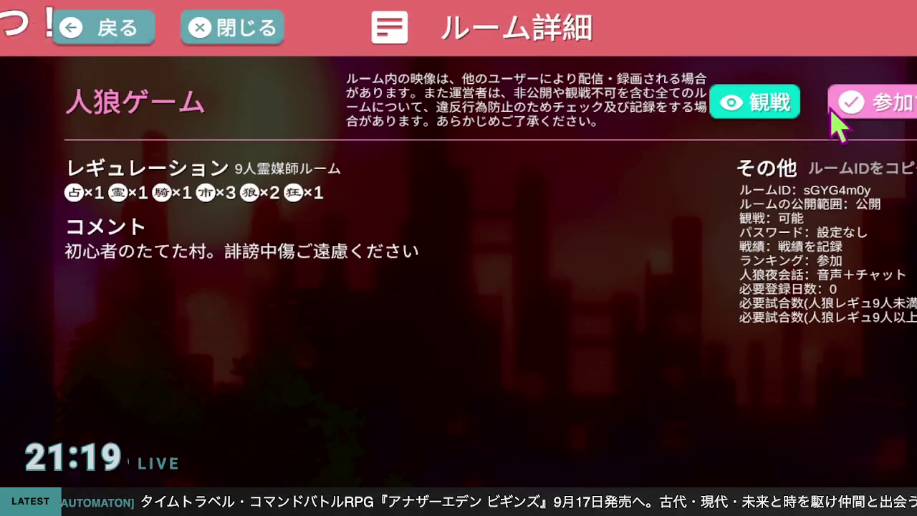
pyautogui.click(888, 124)
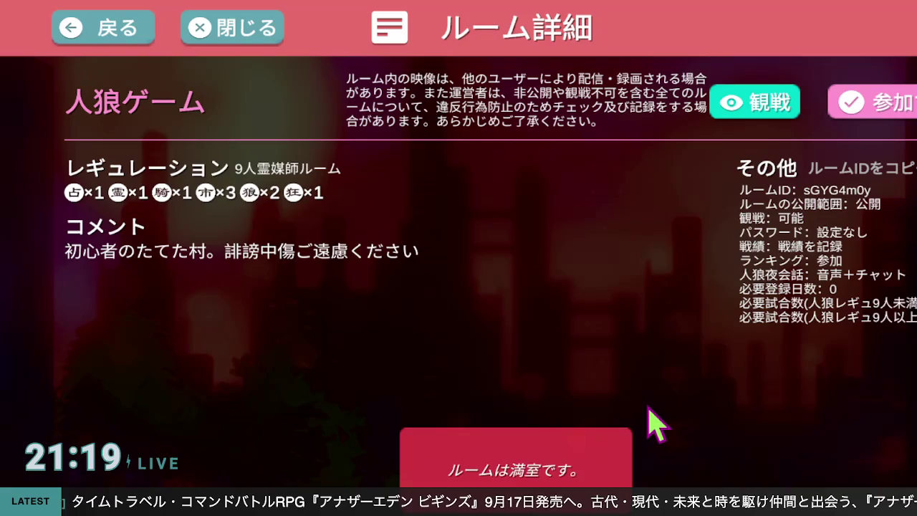
pyautogui.click(736, 103)
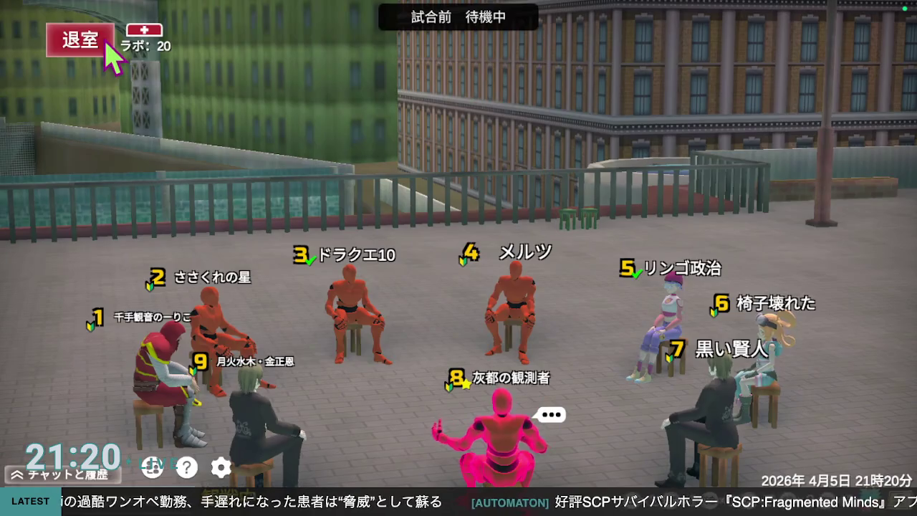
# Leave the spectated rooftop waiting room using 退室
pyautogui.click(100, 45)
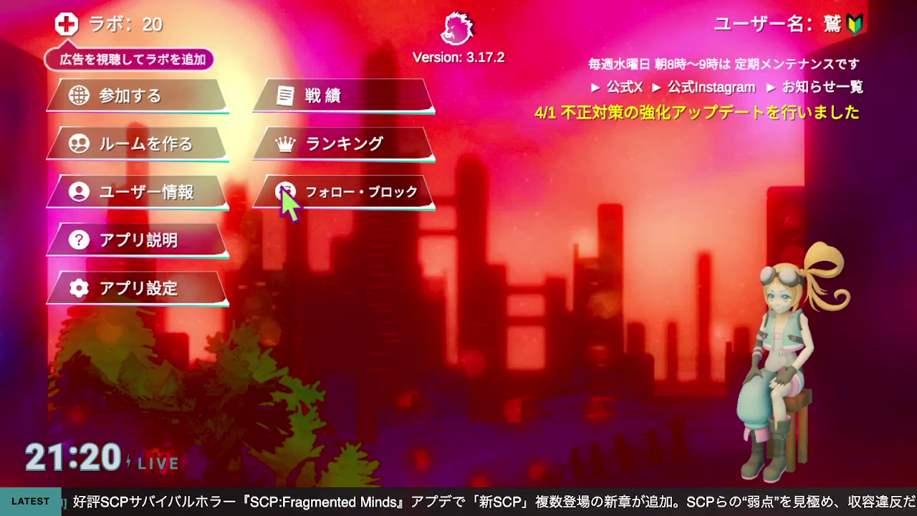
# Open the joinable-room list from the main menu and scroll down it
pyautogui.click(162, 93)
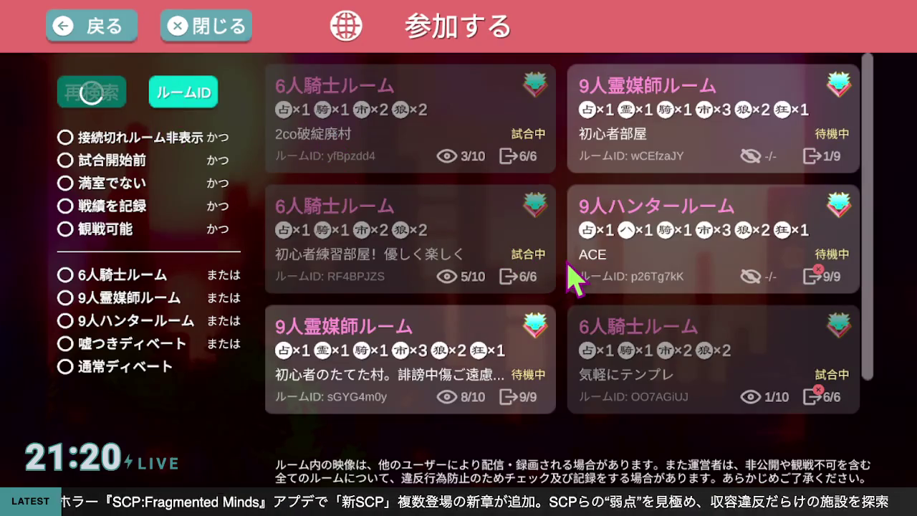
pyautogui.scroll(-2, 573, 276)
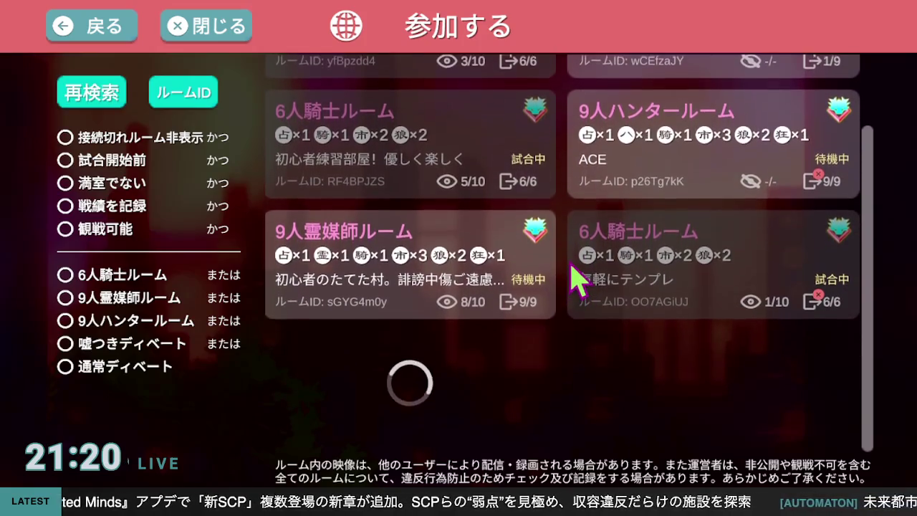
# Find the waiting 9人霊媒師ルーム room (8/10 players) in the list and spectate it
pyautogui.scroll(-4, 577, 276)
pyautogui.scroll(-2, 573, 129)
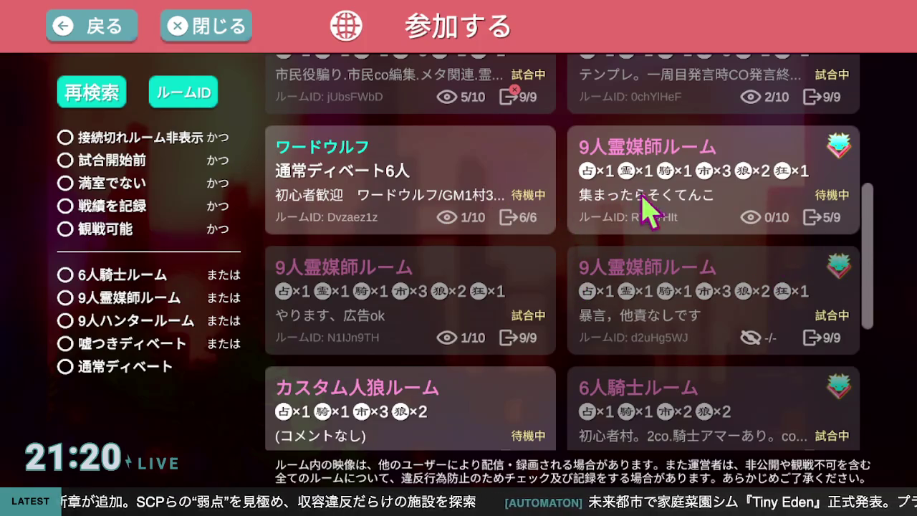
pyautogui.scroll(-1, 592, 167)
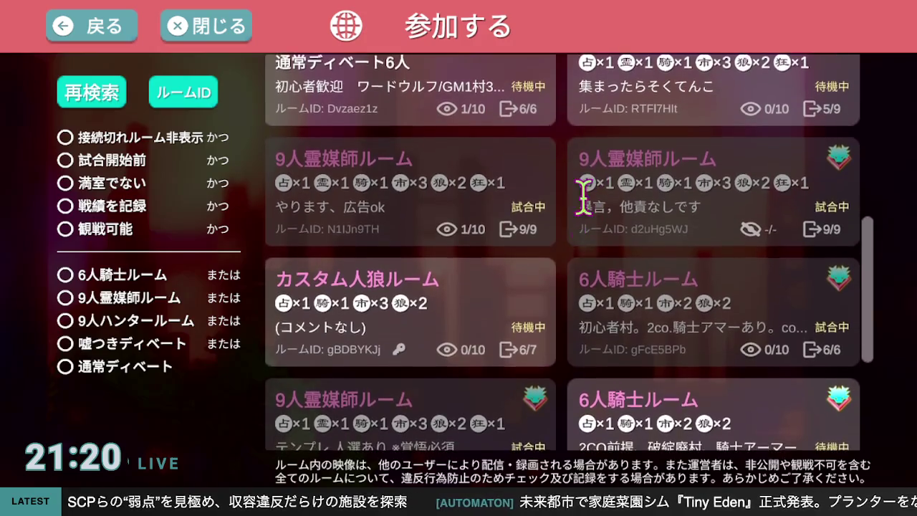
pyautogui.scroll(-2, 587, 208)
pyautogui.scroll(-2, 587, 195)
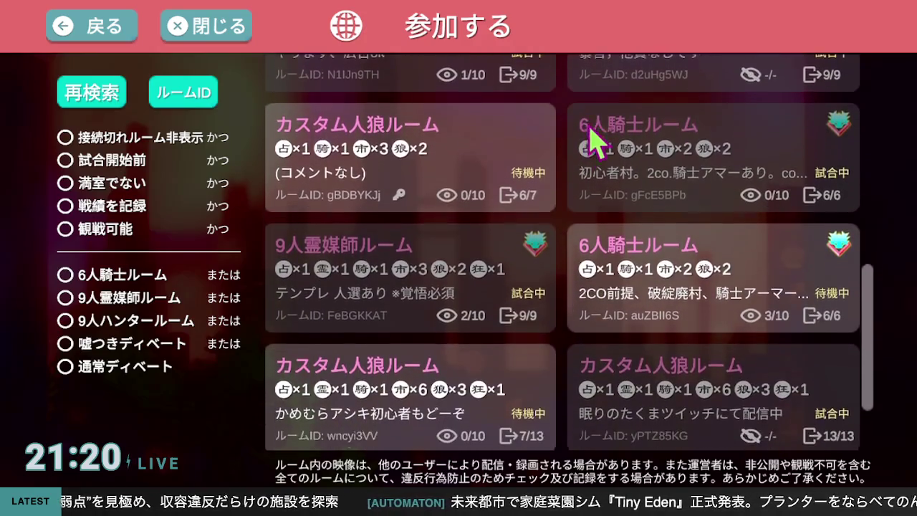
pyautogui.scroll(-1, 652, 222)
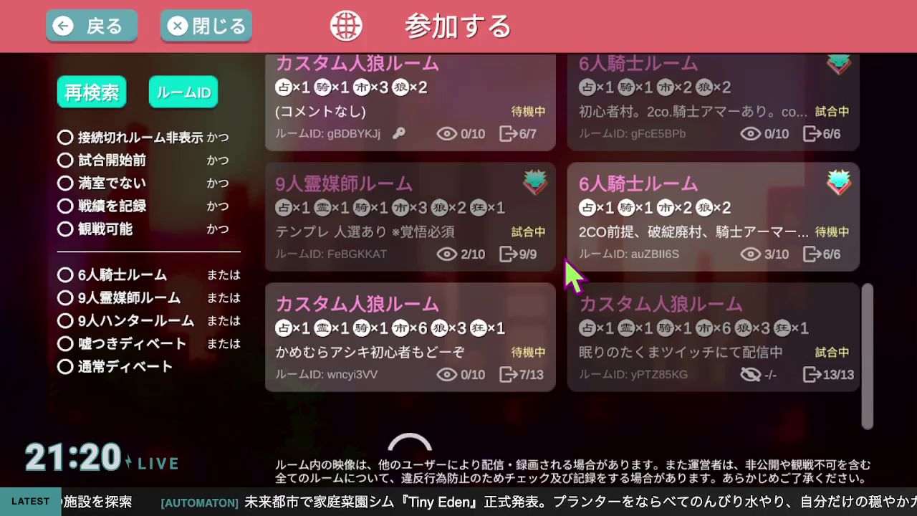
pyautogui.scroll(2, 573, 323)
pyautogui.scroll(3, 570, 402)
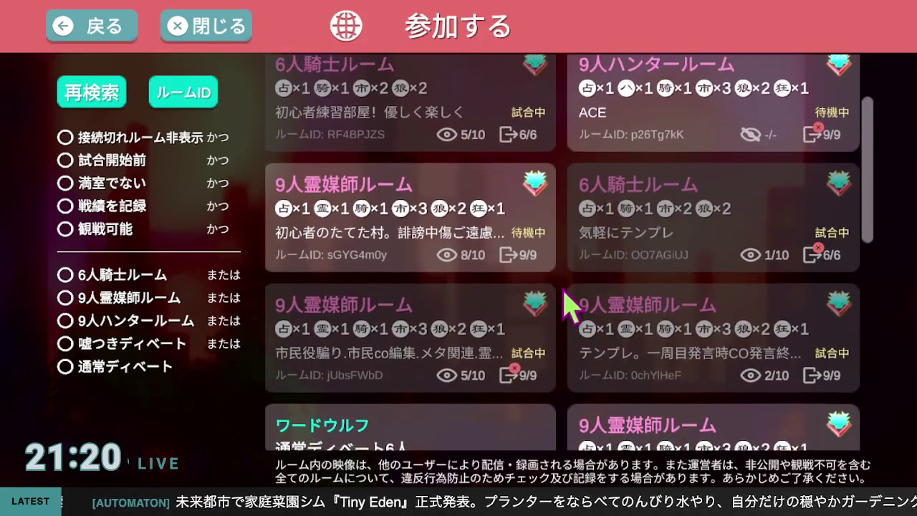
pyautogui.scroll(2, 569, 308)
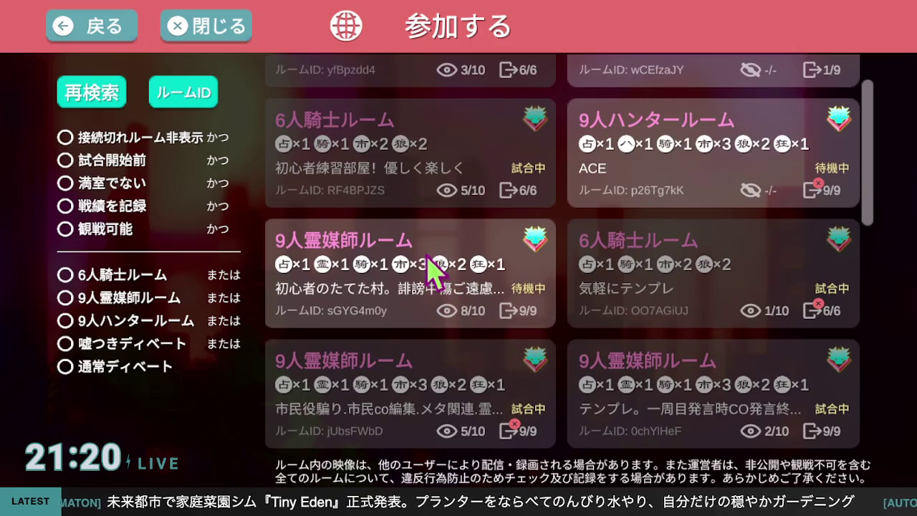
pyautogui.click(430, 263)
pyautogui.click(678, 86)
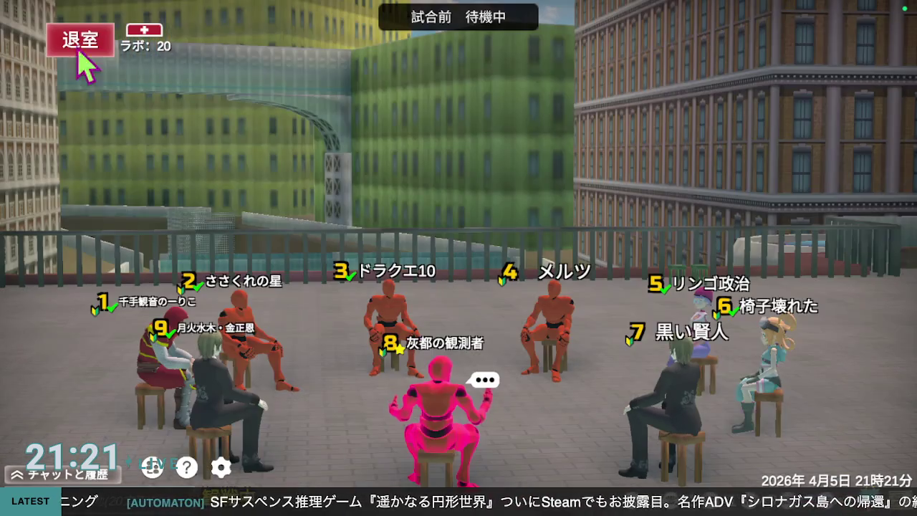
# Exit the spectated room to the main menu with the red 退室 button
pyautogui.click(68, 41)
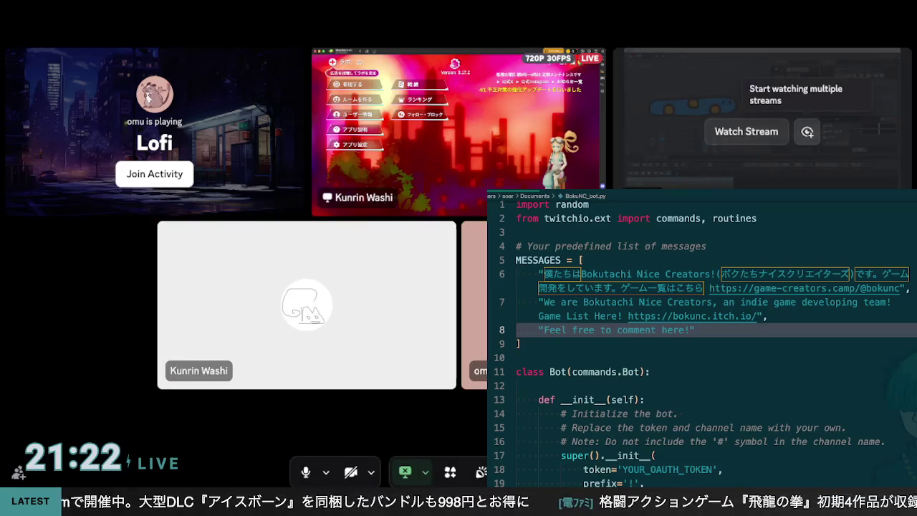
# Watch the screen-share stream in the Discord call
pyautogui.click(745, 131)
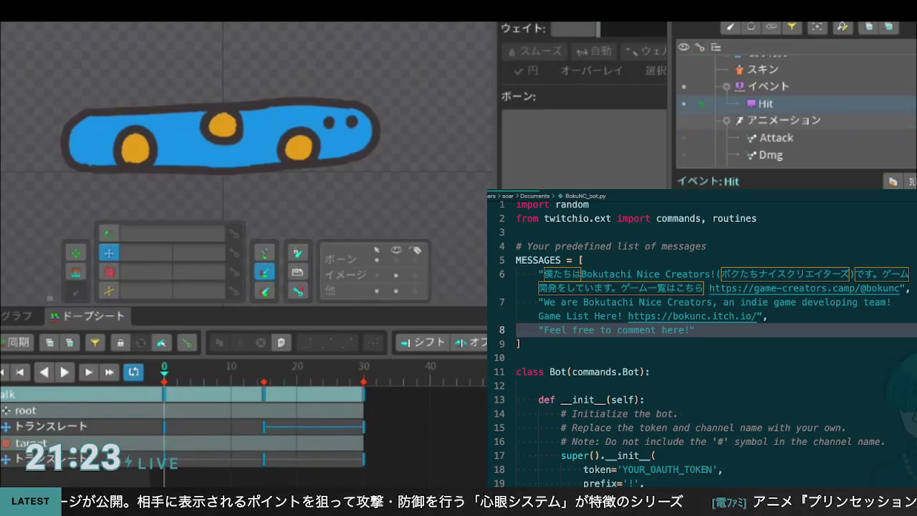
# Play the caterpillar's Walk animation, then switch to the Attack animation
pyautogui.scroll(-2, 795, 111)
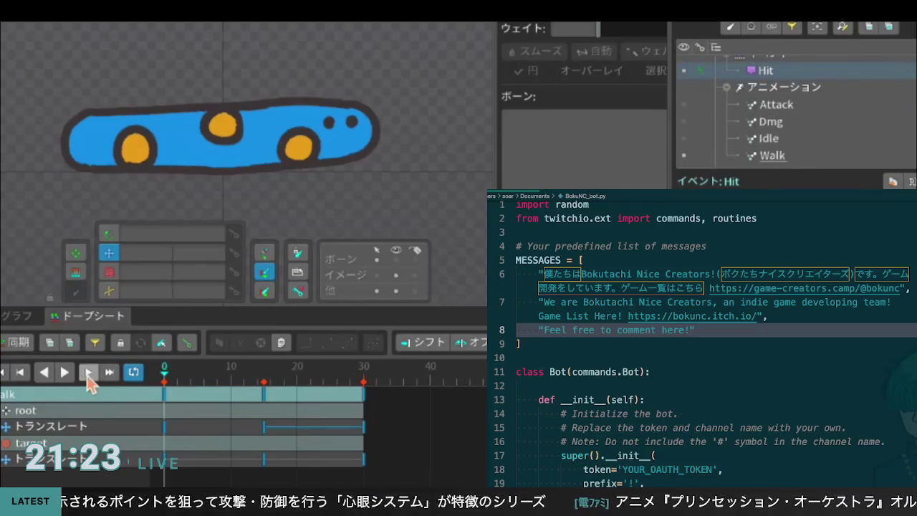
pyautogui.click(64, 372)
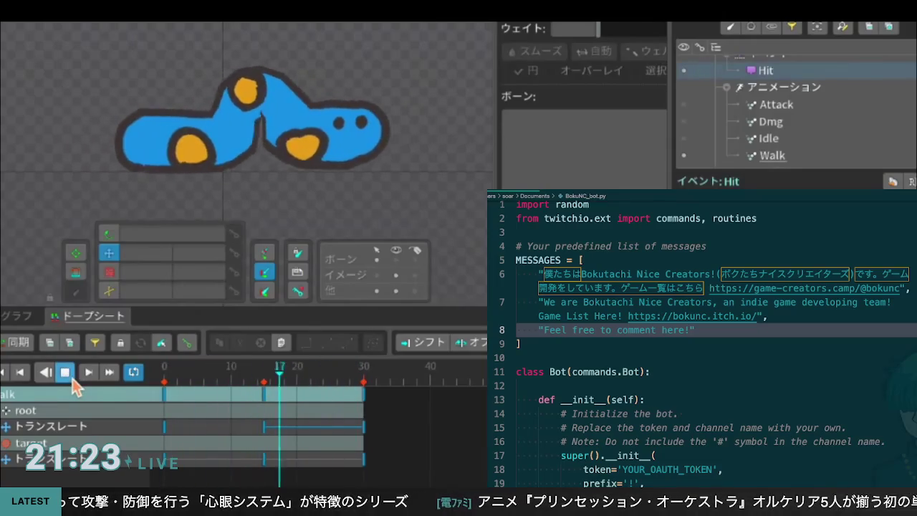
pyautogui.click(682, 105)
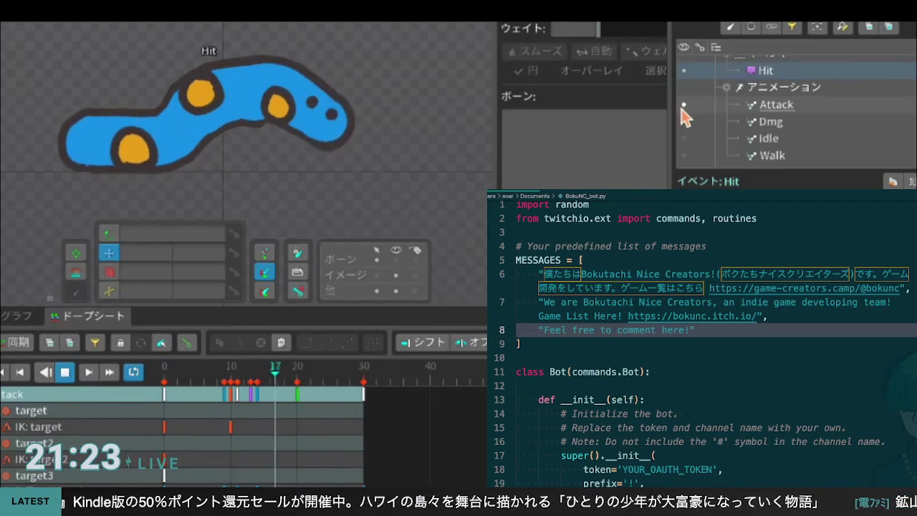
# Stop playback and scrub the Attack timeline from frame 0 to about frame 9
pyautogui.click(64, 372)
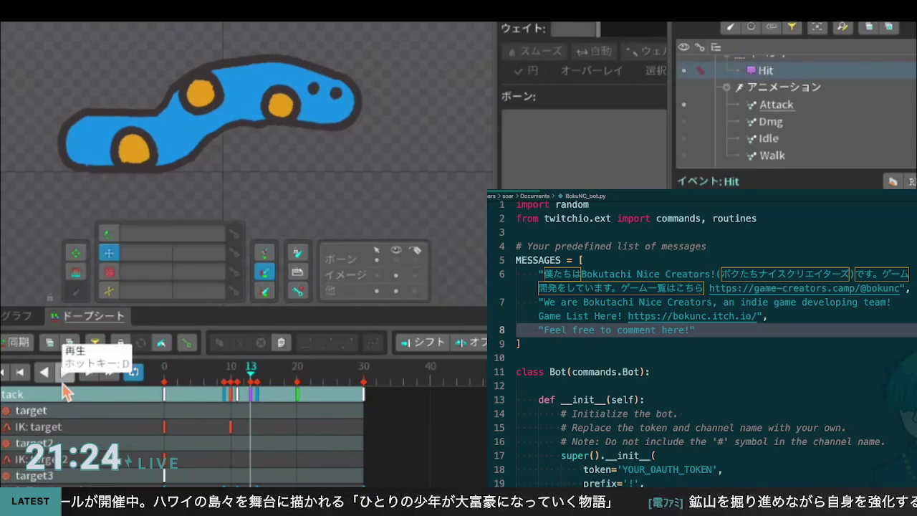
pyautogui.moveTo(253, 374); pyautogui.dragTo(166, 393)
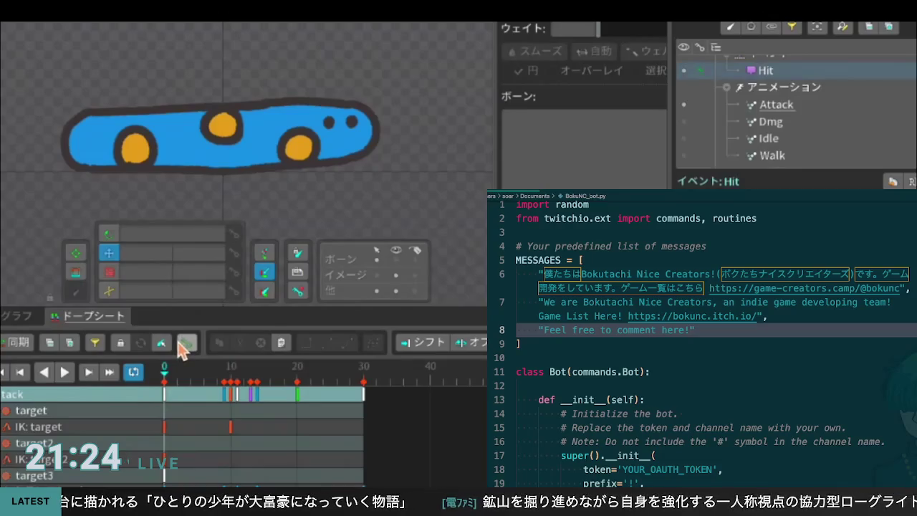
pyautogui.moveTo(164, 374); pyautogui.dragTo(264, 374)
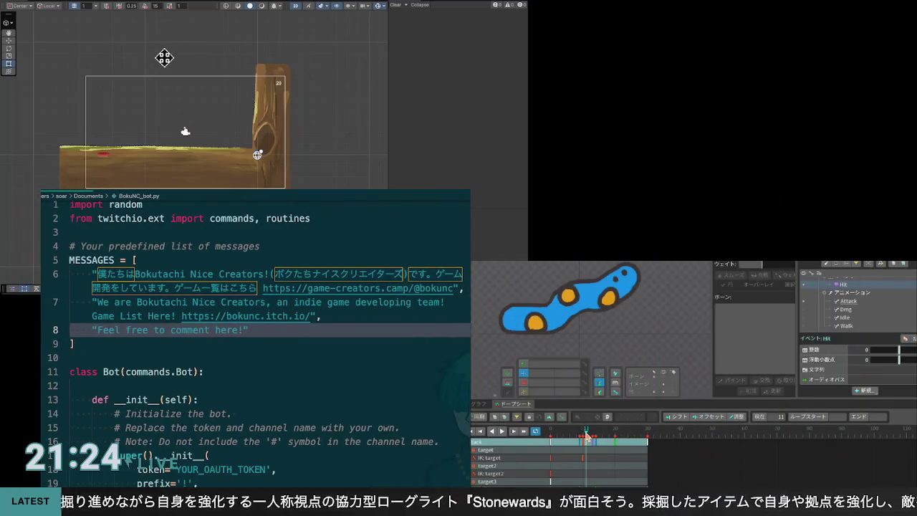
# Set the Attack playhead back to frame 9 and clear the bone4 selection
pyautogui.moveTo(586, 435); pyautogui.dragTo(586, 435)
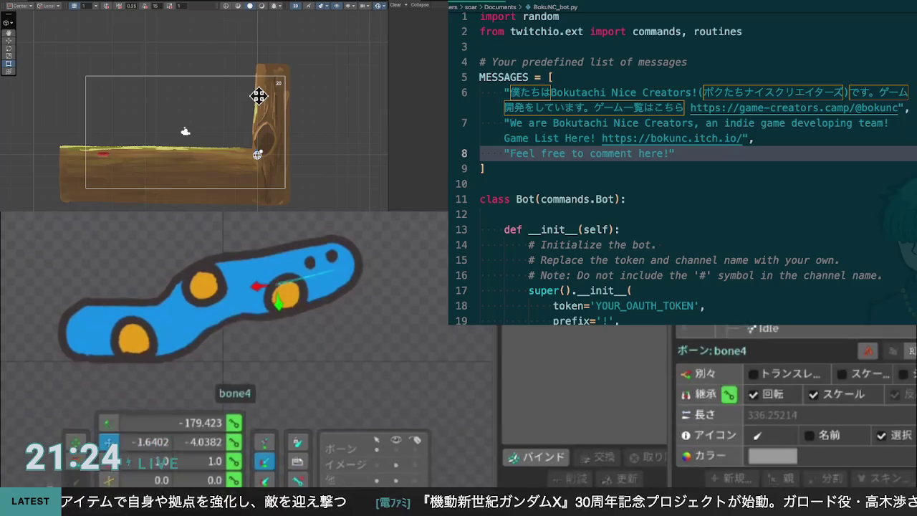
pyautogui.click(392, 403)
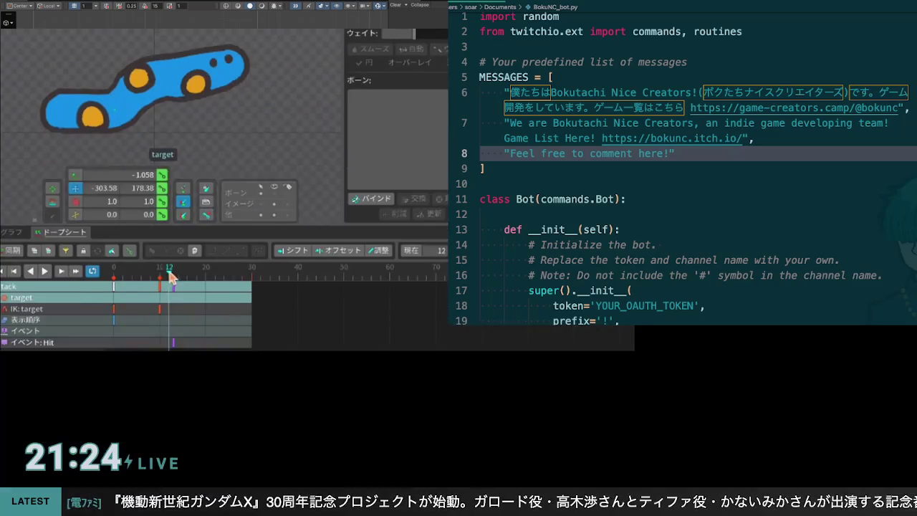
# Go to frame 10, select the target bone, and collapse the target and イベント tracks
pyautogui.moveTo(169, 272); pyautogui.dragTo(150, 245)
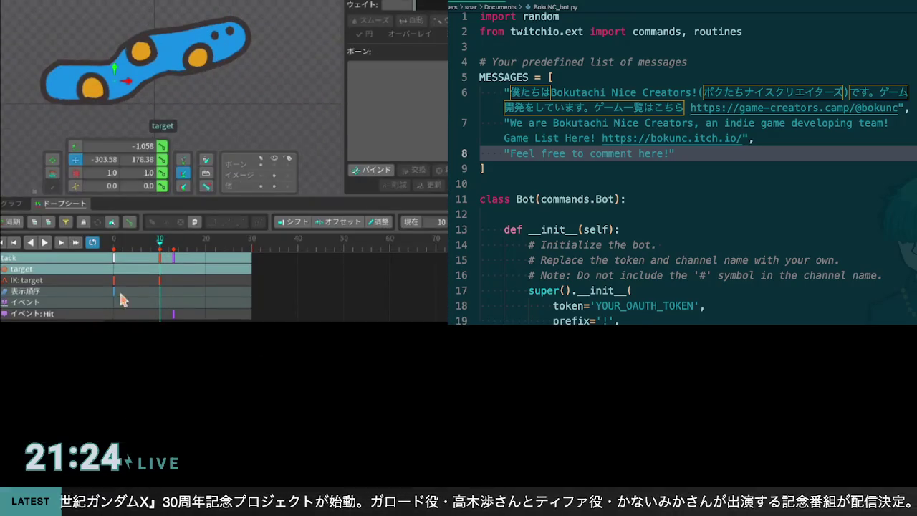
pyautogui.click(160, 247)
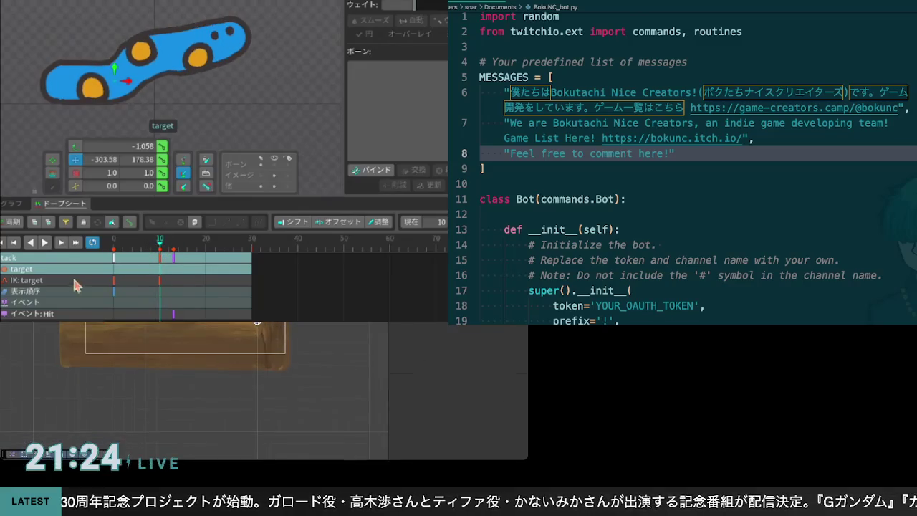
pyautogui.click(9, 270)
pyautogui.click(4, 291)
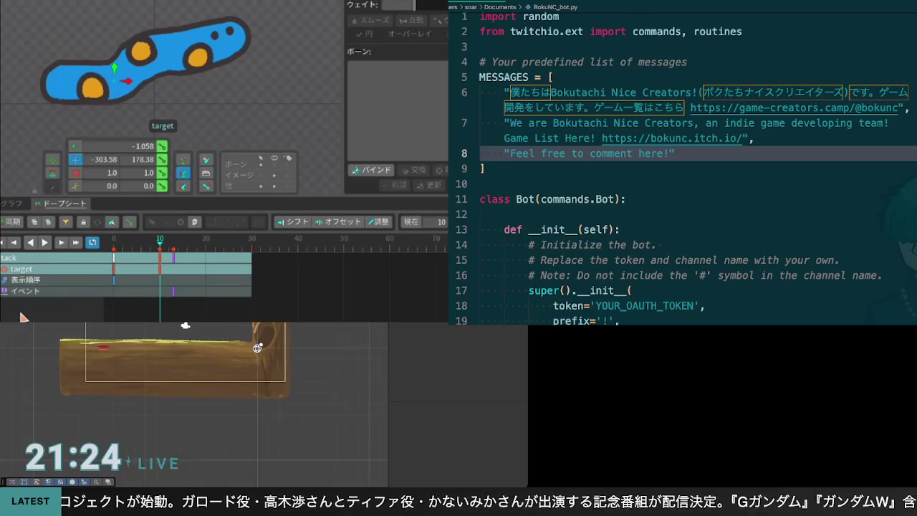
# Scrub the Attack animation to frames 5, 0, then 11, deselecting the target bone
pyautogui.click(137, 247)
pyautogui.click(113, 247)
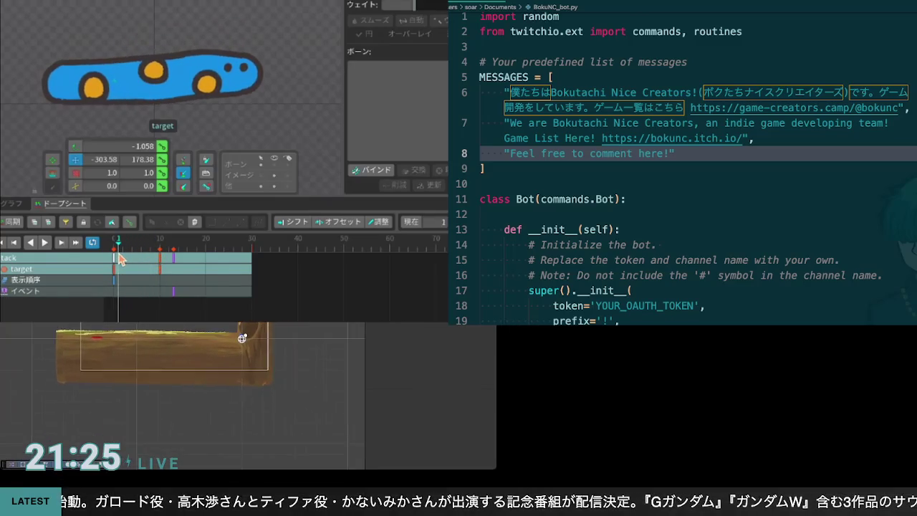
pyautogui.press('Escape')
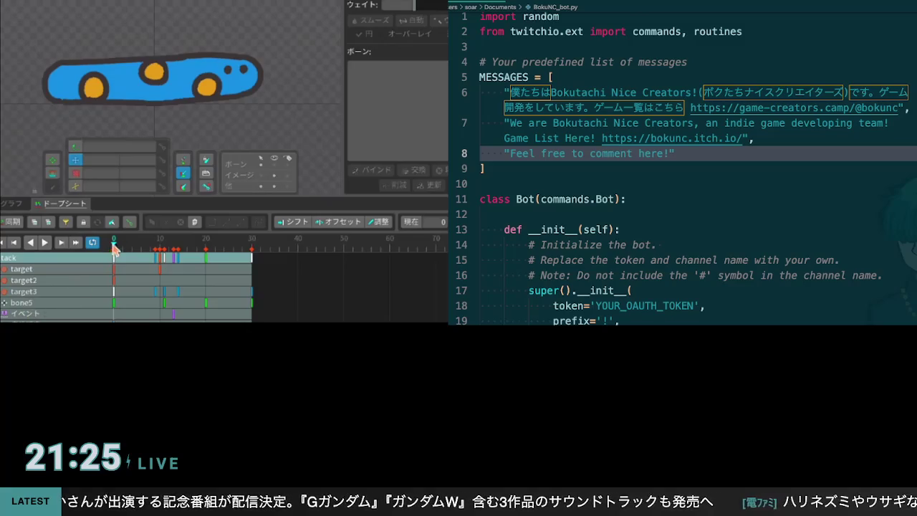
pyautogui.moveTo(117, 248)
pyautogui.mouseDown()
pyautogui.moveTo(180, 246)
pyautogui.moveTo(164, 245)
pyautogui.mouseUp()
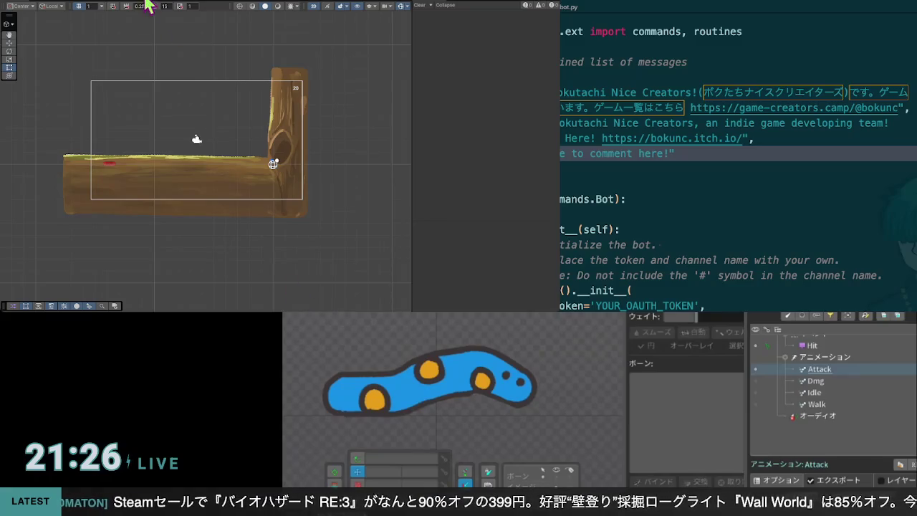
# Start play mode so the row of blue caterpillars crawls across the field
pyautogui.hotkey('ctrl', 'p')
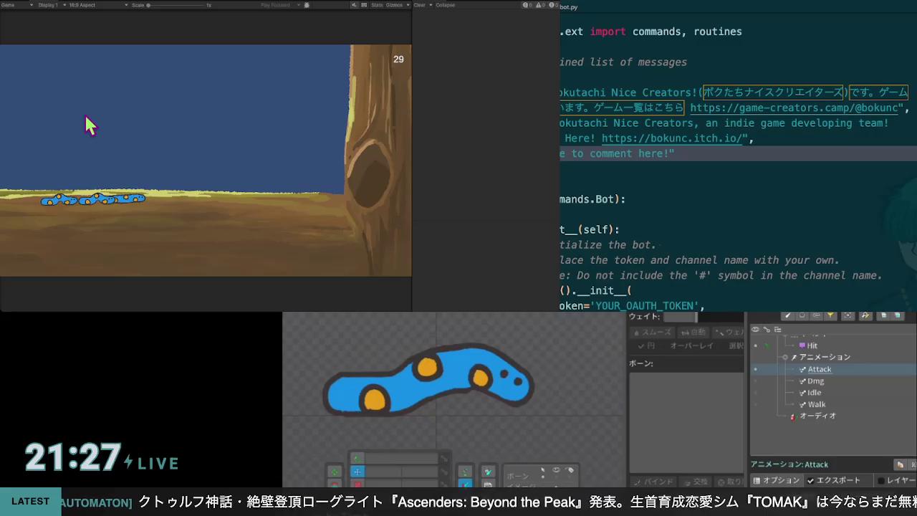
# Spawn a long series of acorn units from the tree's Base panel against the caterpillars
pyautogui.click(359, 203)
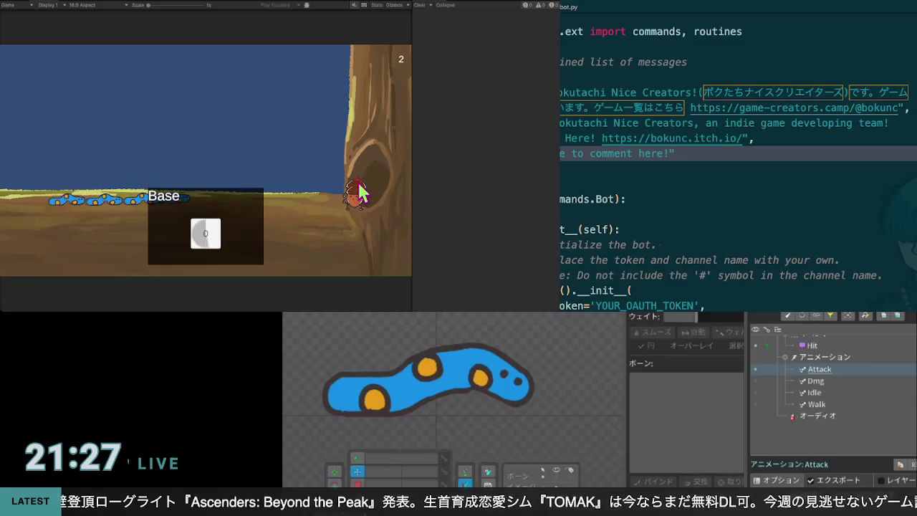
pyautogui.click(359, 192)
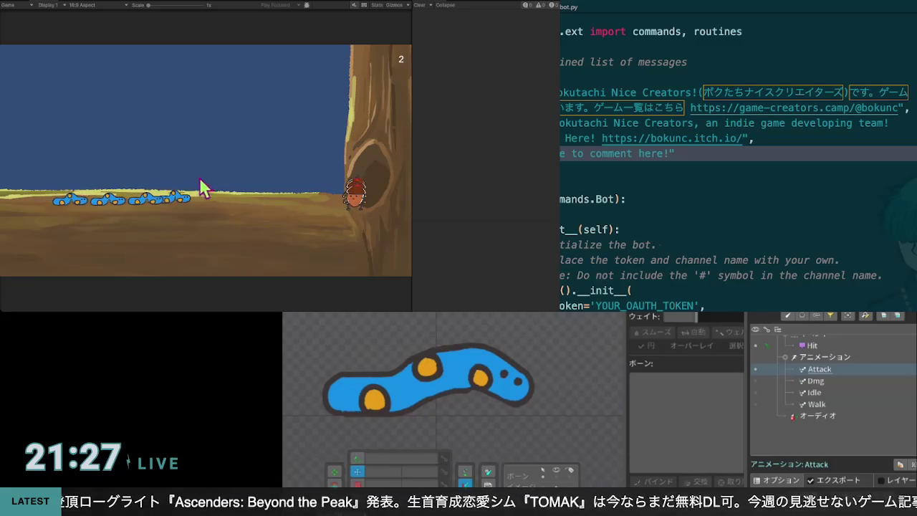
pyautogui.click(358, 204)
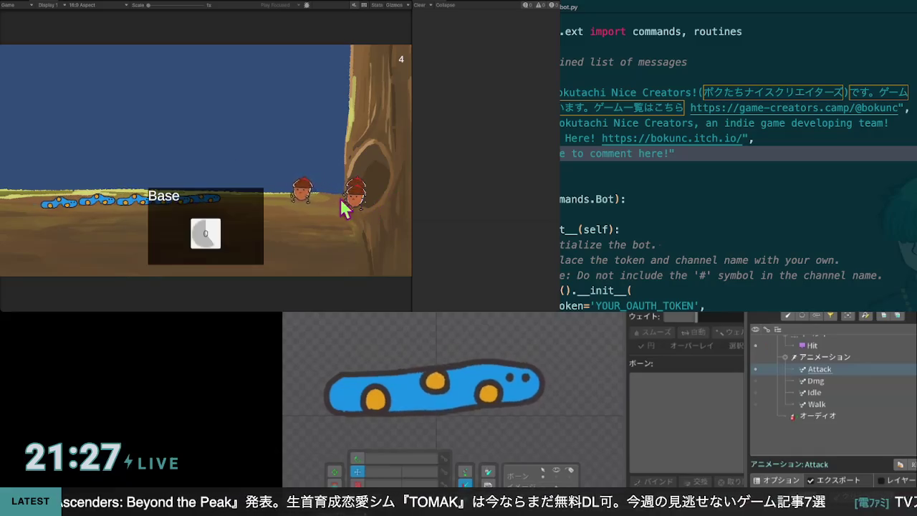
pyautogui.click(238, 156)
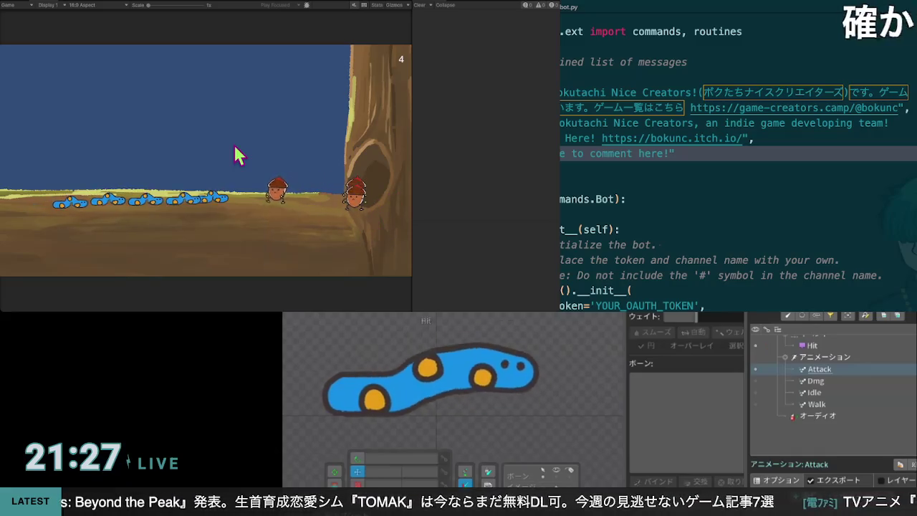
pyautogui.click(354, 194)
pyautogui.click(261, 173)
pyautogui.click(367, 215)
pyautogui.click(261, 188)
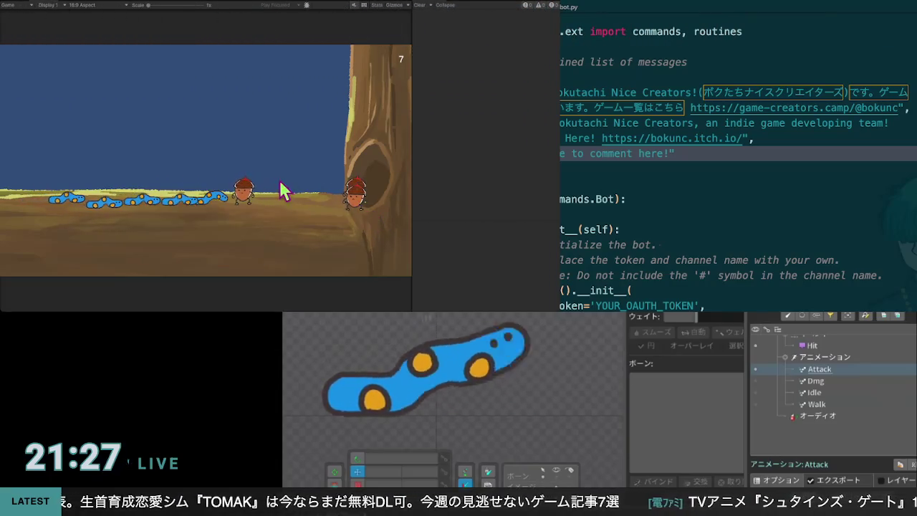
pyautogui.click(352, 197)
pyautogui.click(253, 172)
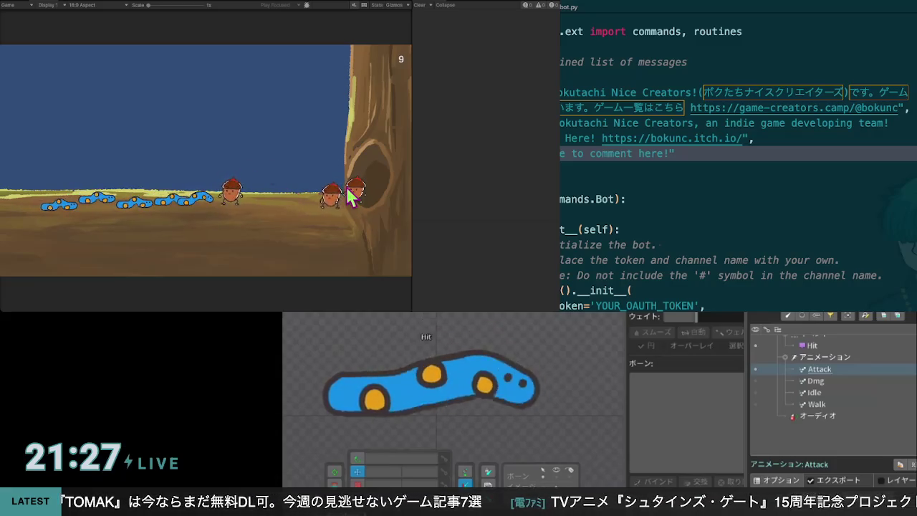
pyautogui.click(352, 198)
pyautogui.click(287, 180)
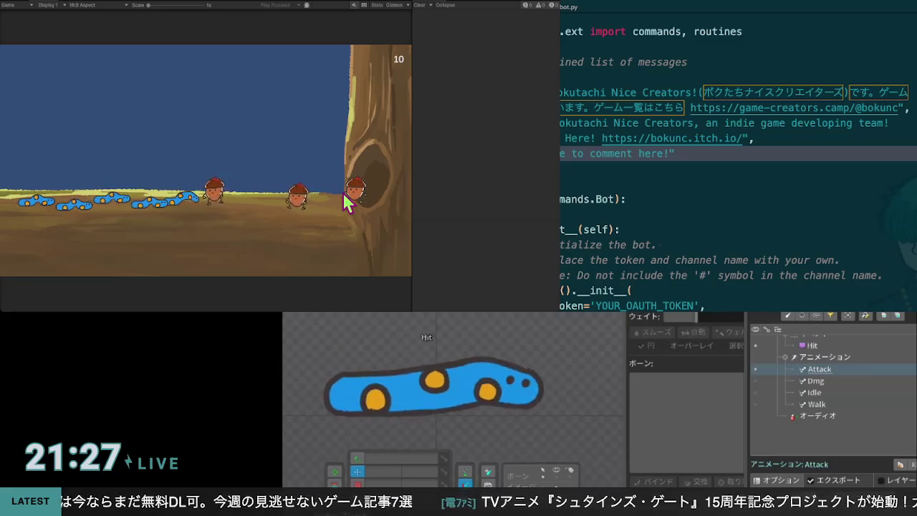
pyautogui.click(347, 198)
pyautogui.click(351, 204)
pyautogui.click(270, 180)
pyautogui.click(349, 189)
pyautogui.click(276, 164)
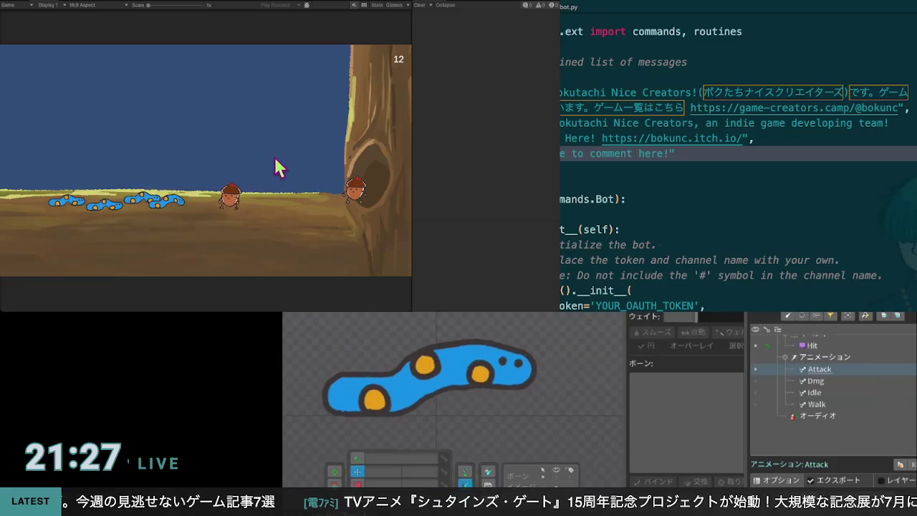
pyautogui.click(365, 190)
pyautogui.click(306, 172)
pyautogui.click(364, 192)
pyautogui.click(290, 163)
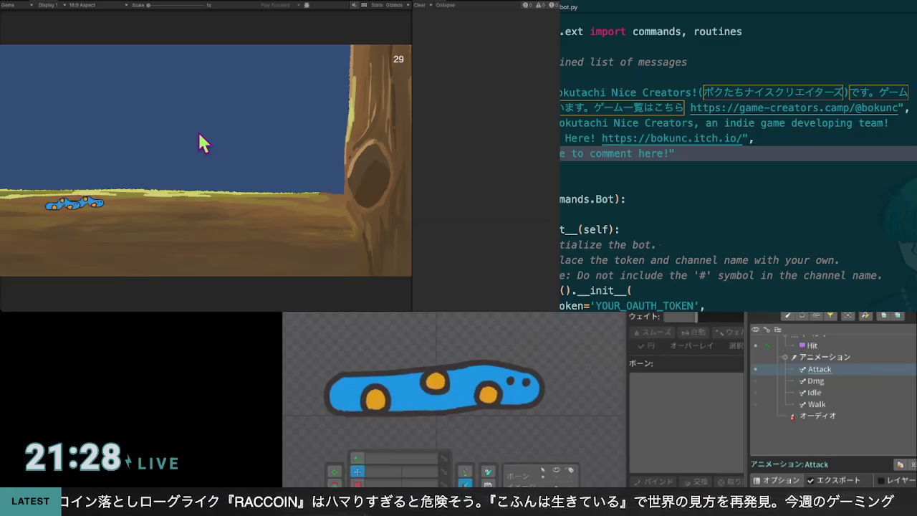
# Stop the game and restart it fresh, with the counter back at 20
pyautogui.hotkey('ctrl', 'p')
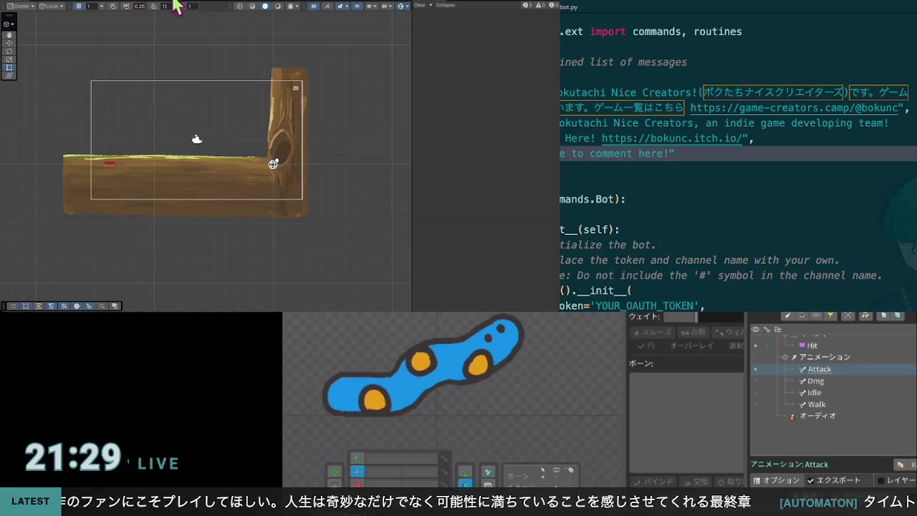
pyautogui.hotkey('ctrl', 'p')
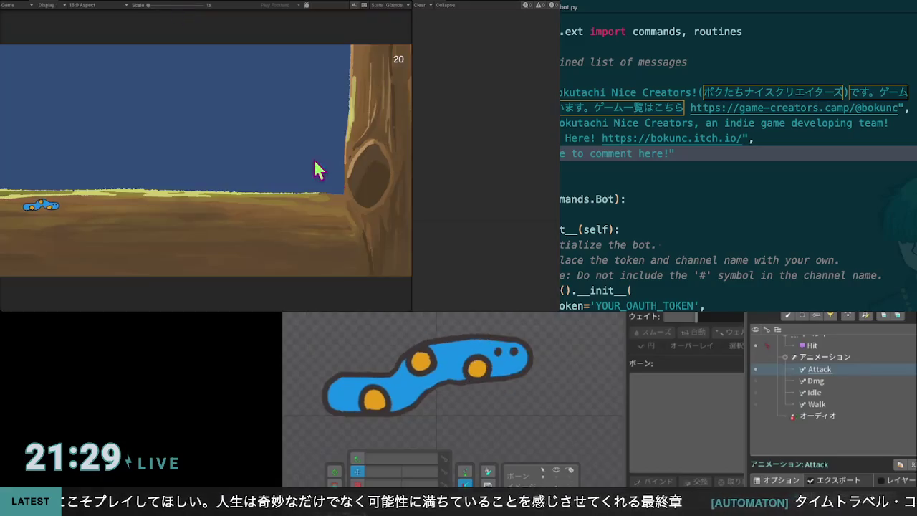
# Send one Acorn unit out from the tree's Base panel, then close the panel
pyautogui.click(205, 235)
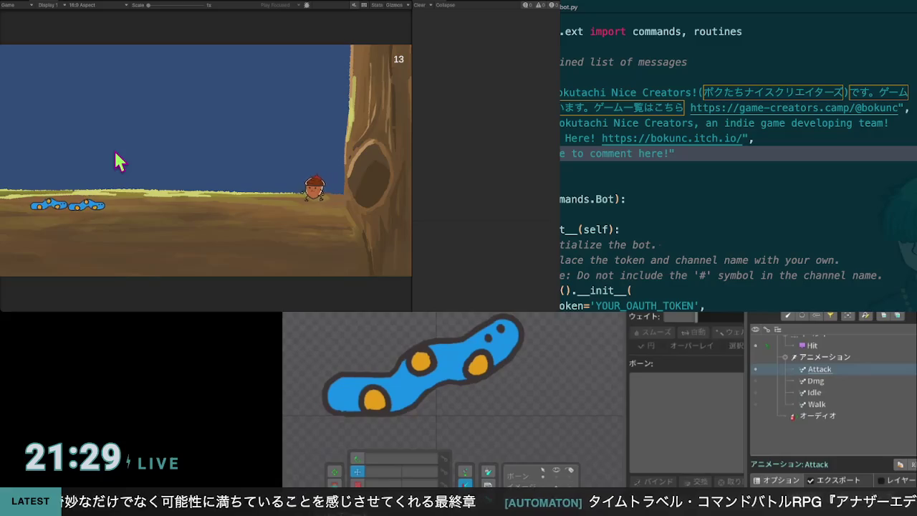
pyautogui.click(380, 207)
pyautogui.click(205, 232)
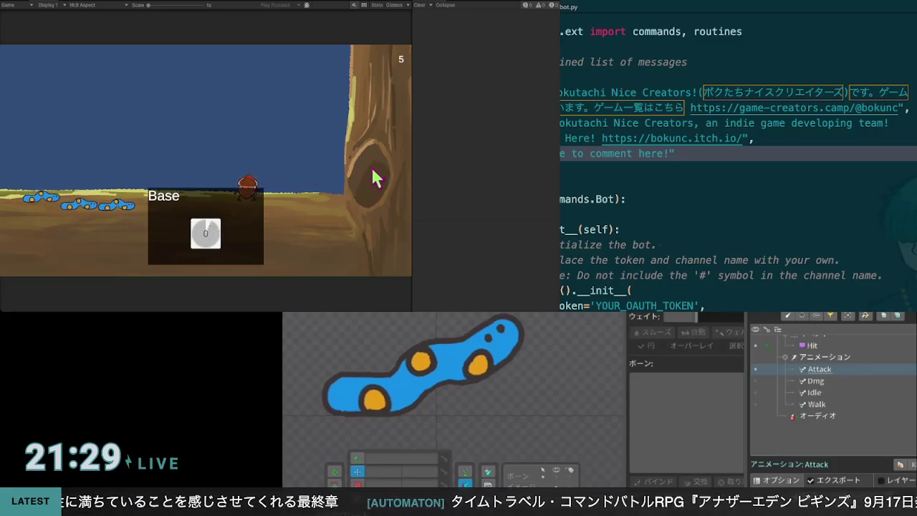
pyautogui.click(363, 195)
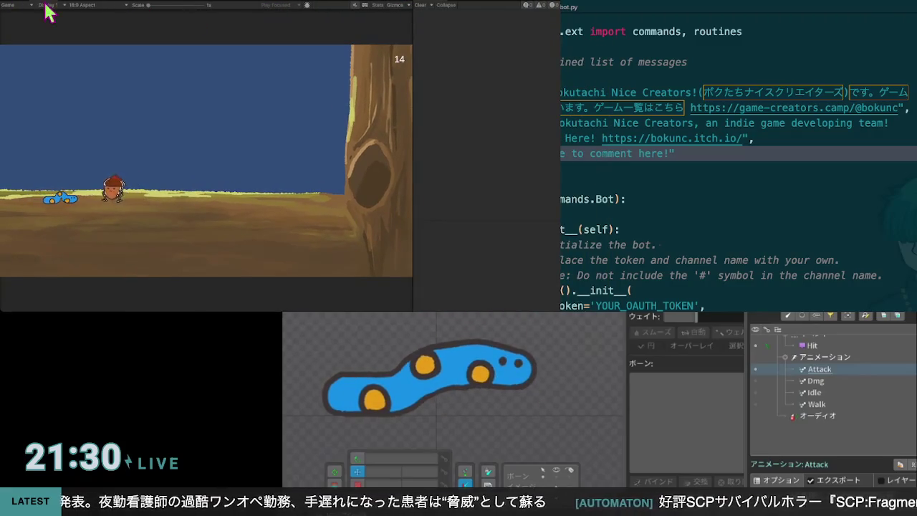
# Stop play mode to return to the log platform and hollow tree scene
pyautogui.hotkey('ctrl', 'p')
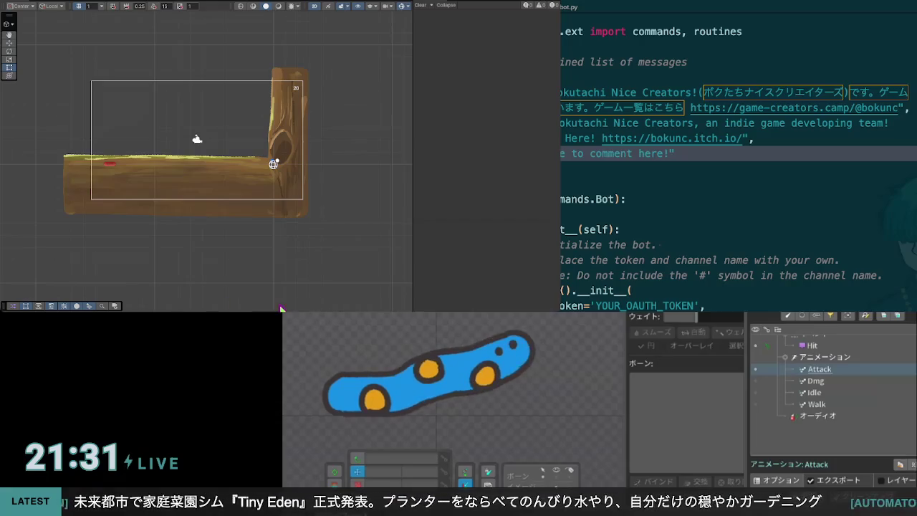
pyautogui.press('Down')
pyautogui.press('Down')
pyautogui.press('Down')
# Extend the comment-here message in bot.py so it ends 'in English and Japanese.'
pyautogui.scroll(-5, 738, 179)
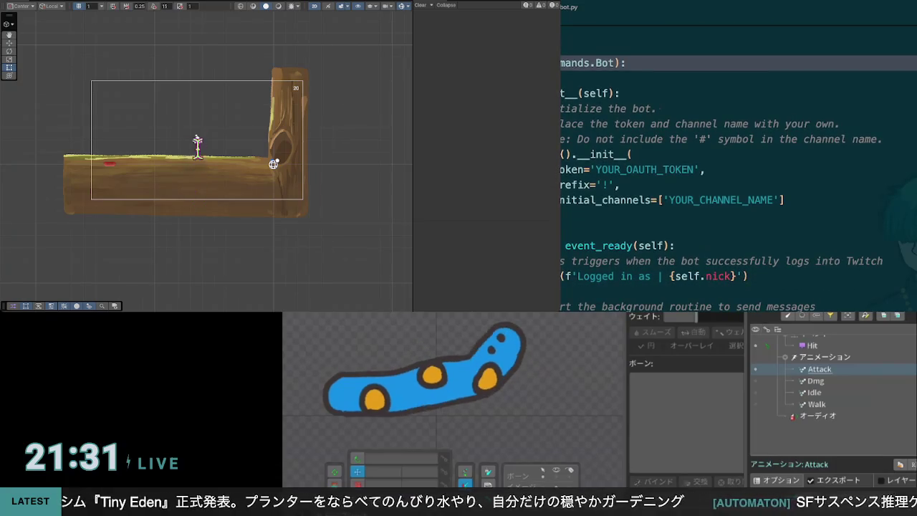
pyautogui.press('Down')
pyautogui.press('Down')
pyautogui.press('Down')
pyautogui.press('Down')
pyautogui.press('Down')
pyautogui.scroll(-1, 738, 179)
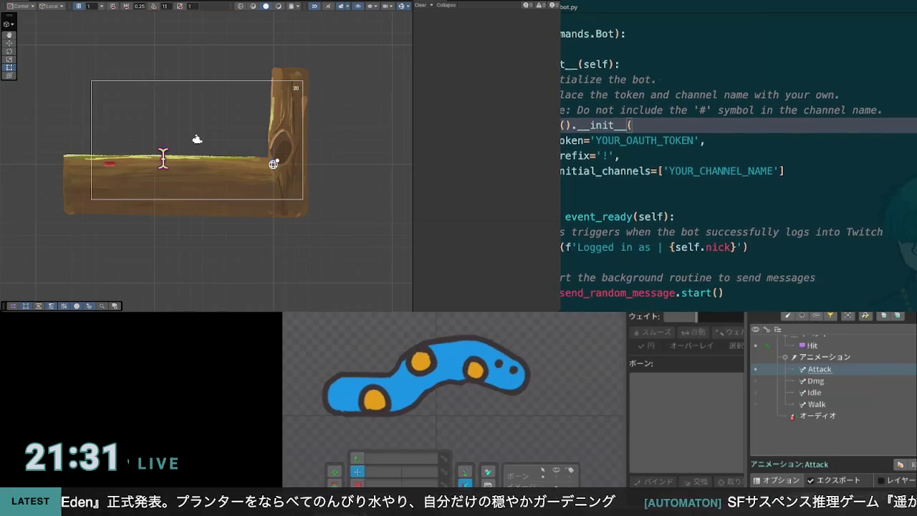
pyautogui.press('Down')
pyautogui.press('Down')
pyautogui.press('Down')
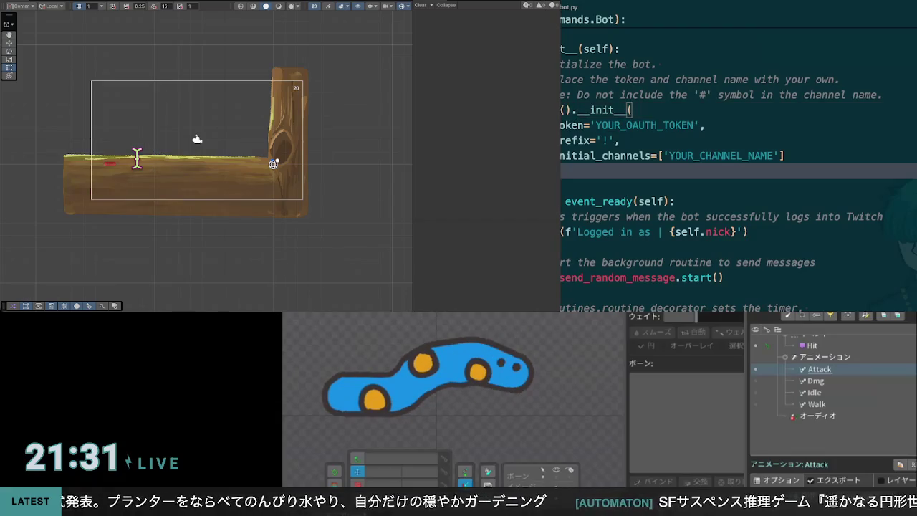
pyautogui.scroll(4, 738, 165)
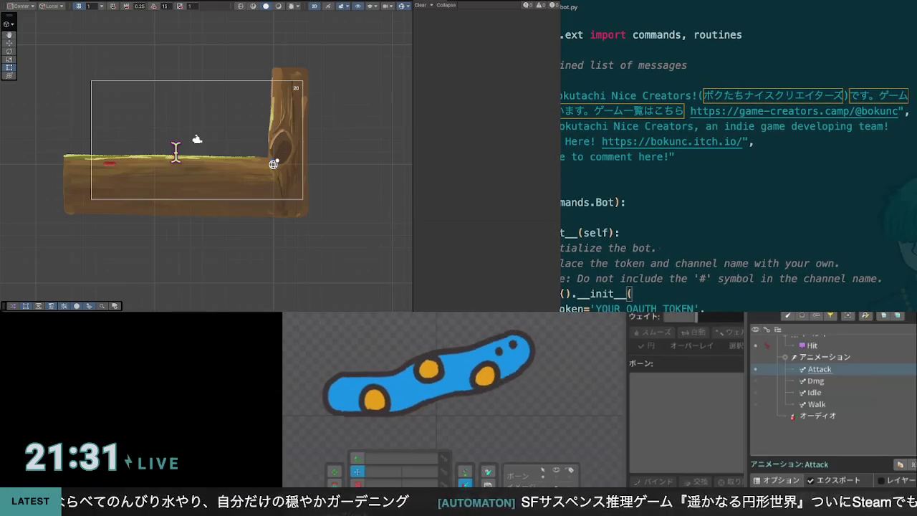
pyautogui.click(669, 156)
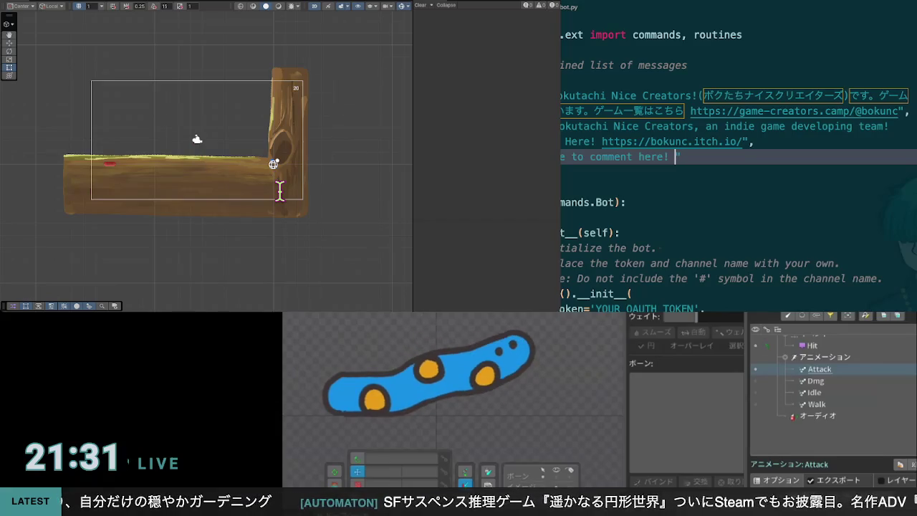
pyautogui.write('e sp')
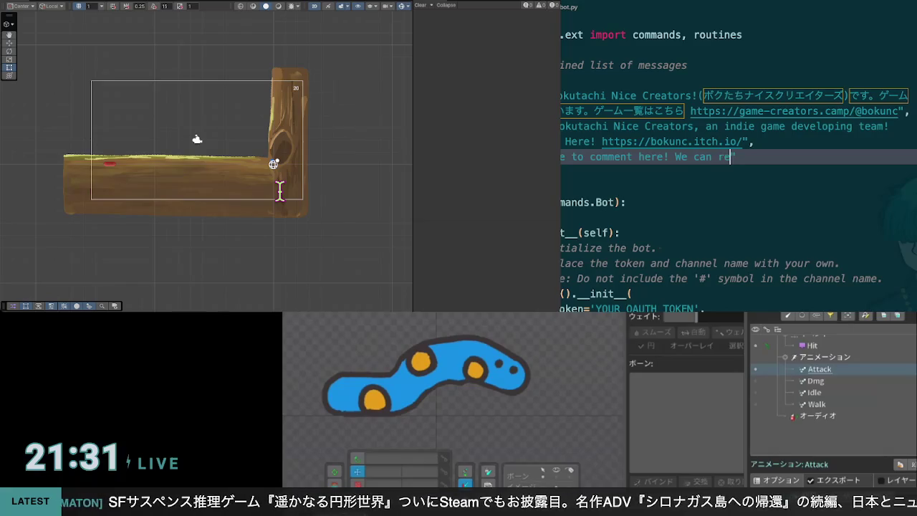
pyautogui.press('BackSpace')
pyautogui.press('BackSpace')
pyautogui.press('BackSpace')
pyautogui.write('y in')
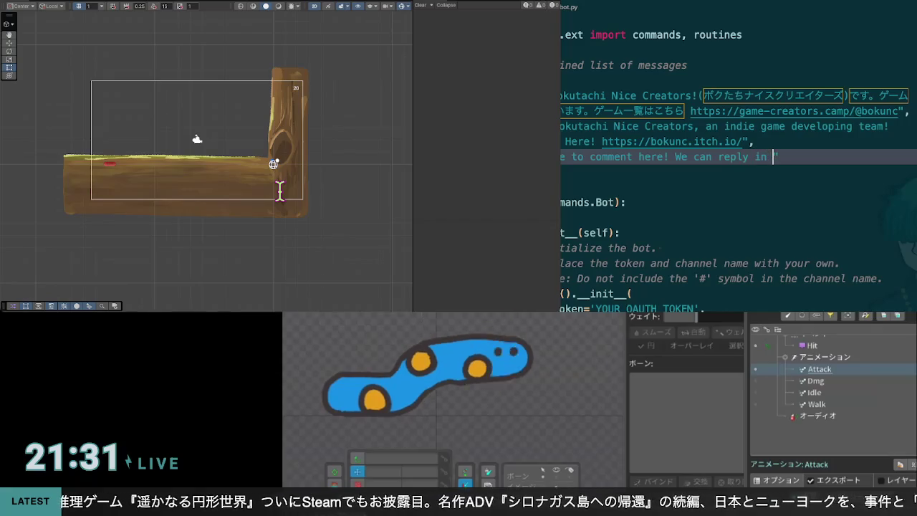
pyautogui.write(' English')
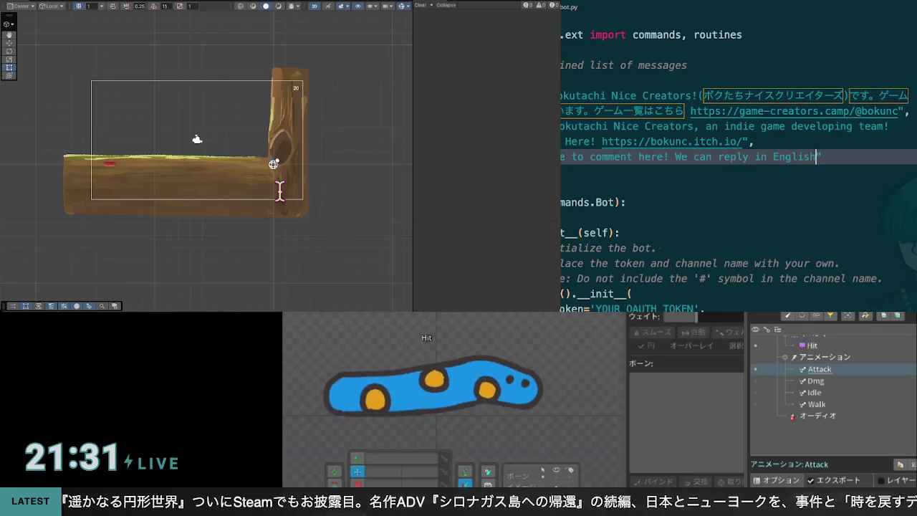
pyautogui.write('and Japanese.')
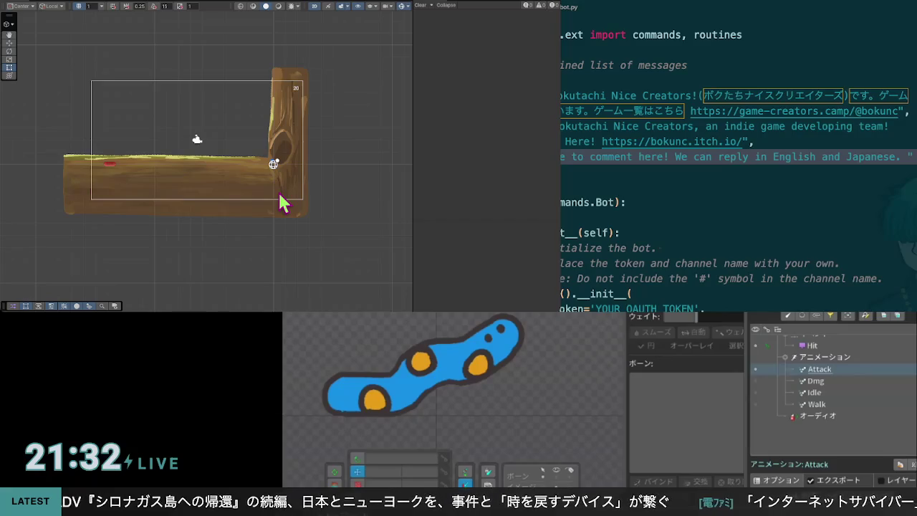
pyautogui.press('BackSpace')
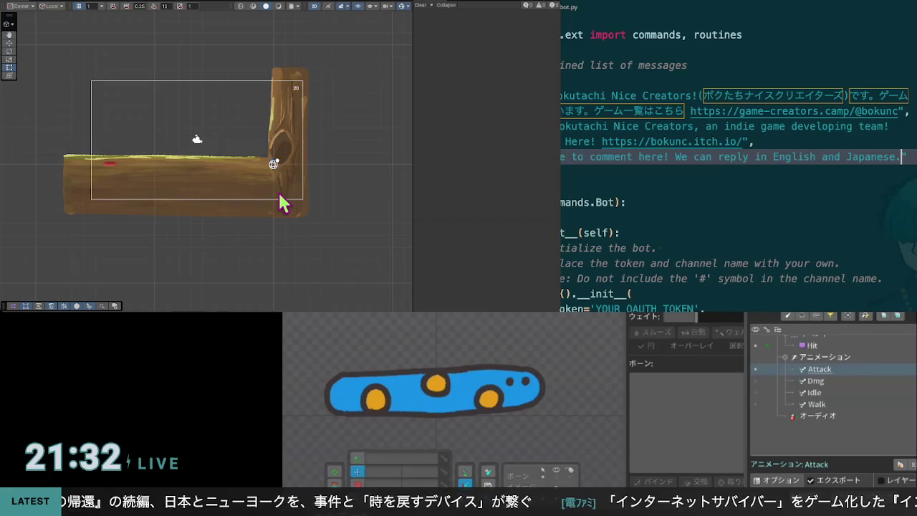
pyautogui.press('Down')
pyautogui.press('Down')
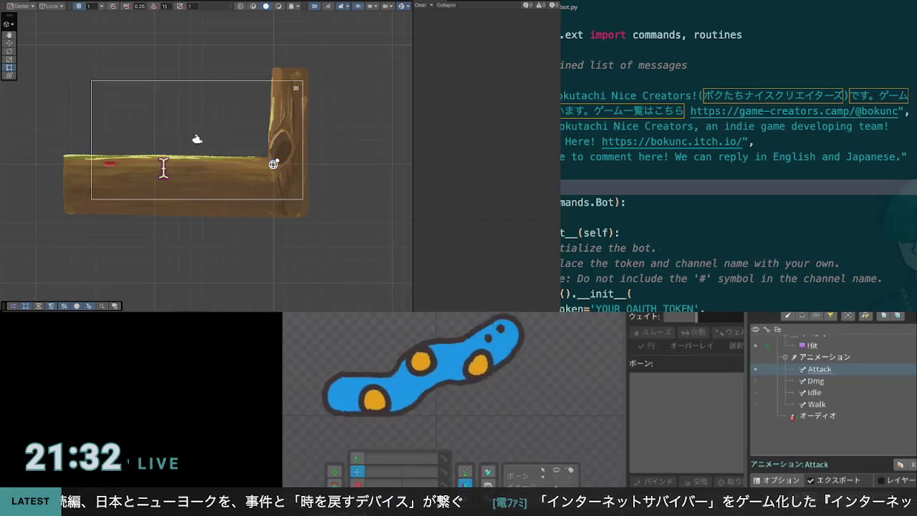
# Delete the list-of-messages comment line
pyautogui.scroll(-1, 731, 179)
pyautogui.scroll(-3, 738, 164)
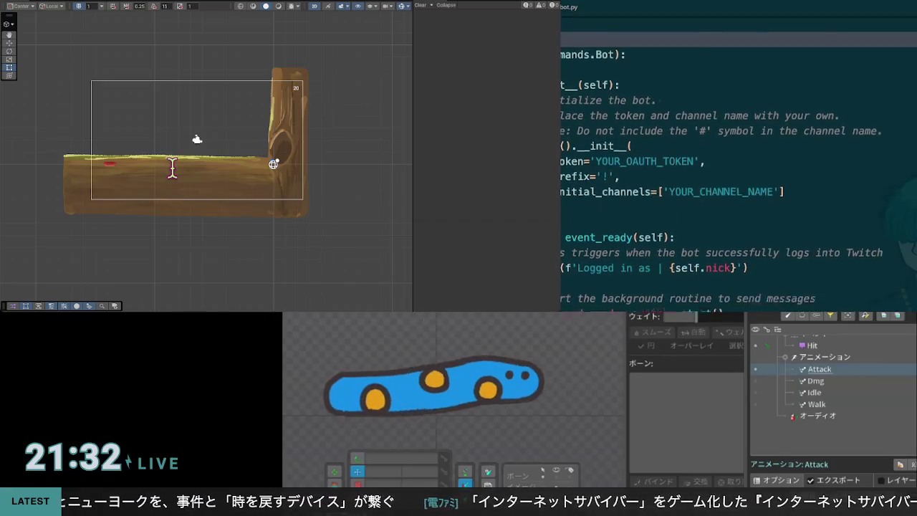
pyautogui.scroll(4, 738, 165)
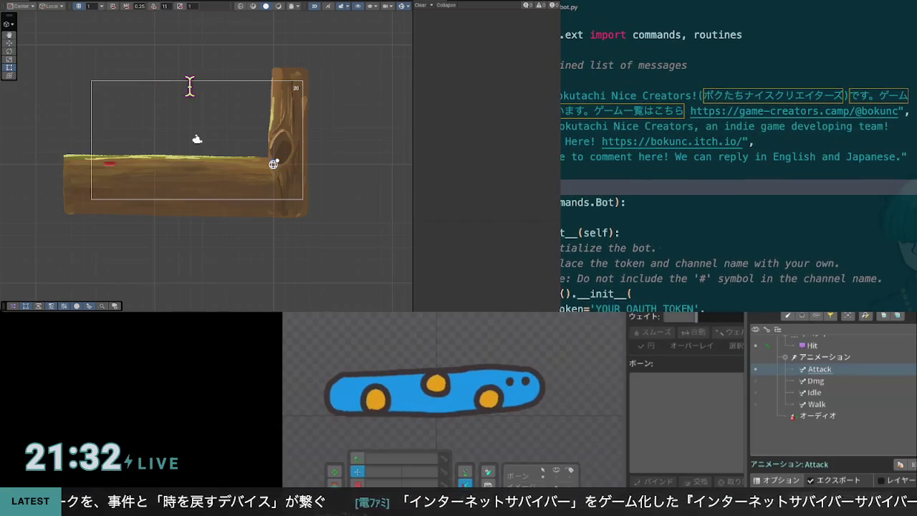
pyautogui.click(230, 67)
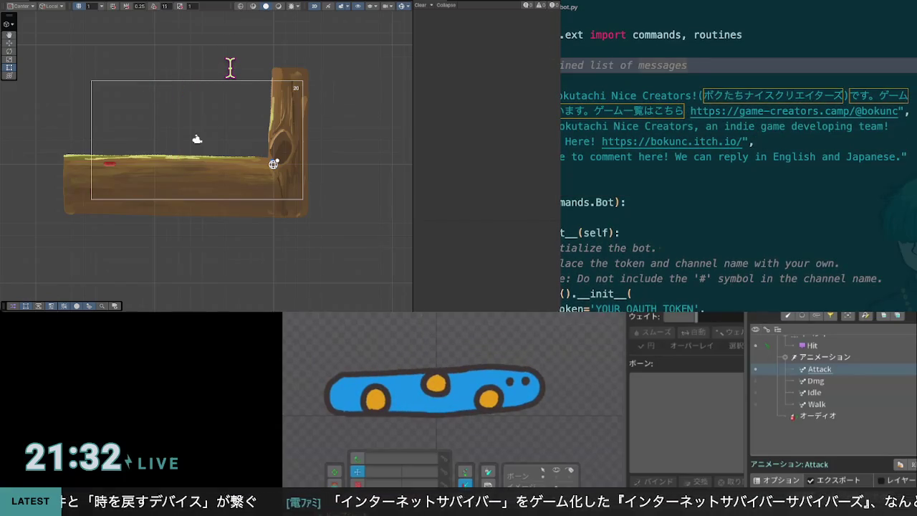
pyautogui.hotkey('shift', 'Home')
pyautogui.press('BackSpace')
pyautogui.press('BackSpace')
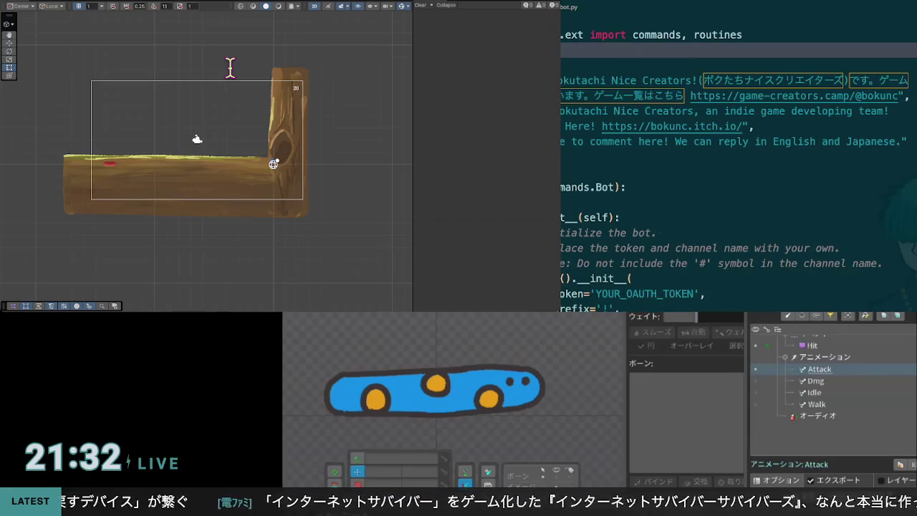
# Remove the blank line between the Bot class header and __init__
pyautogui.press('Down')
pyautogui.press('Down')
pyautogui.press('Down')
pyautogui.press('Down')
pyautogui.press('Down')
pyautogui.press('Down')
pyautogui.press('Down')
pyautogui.press('Down')
pyautogui.press('Down')
pyautogui.press('Down')
pyautogui.press('Down')
pyautogui.press('Down')
pyautogui.press('Down')
pyautogui.press('Down')
pyautogui.press('Up')
pyautogui.press('Up')
pyautogui.press('Up')
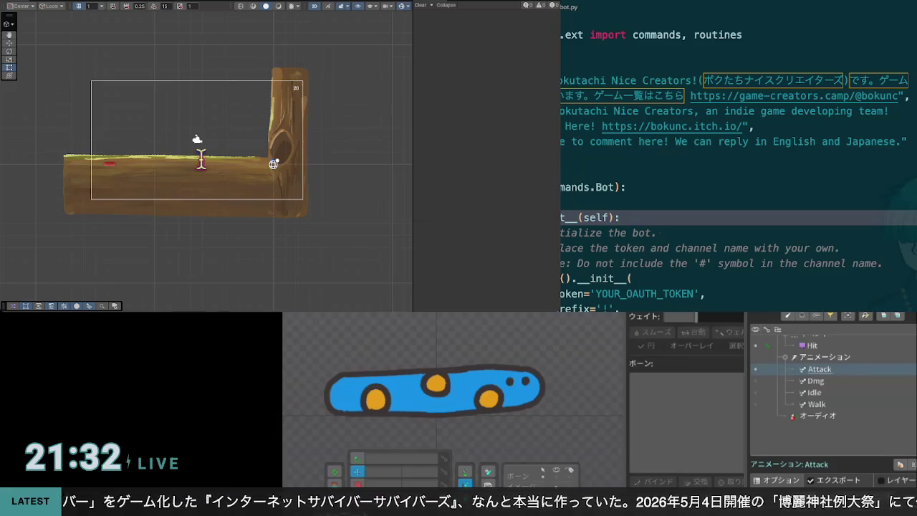
pyautogui.press('Up')
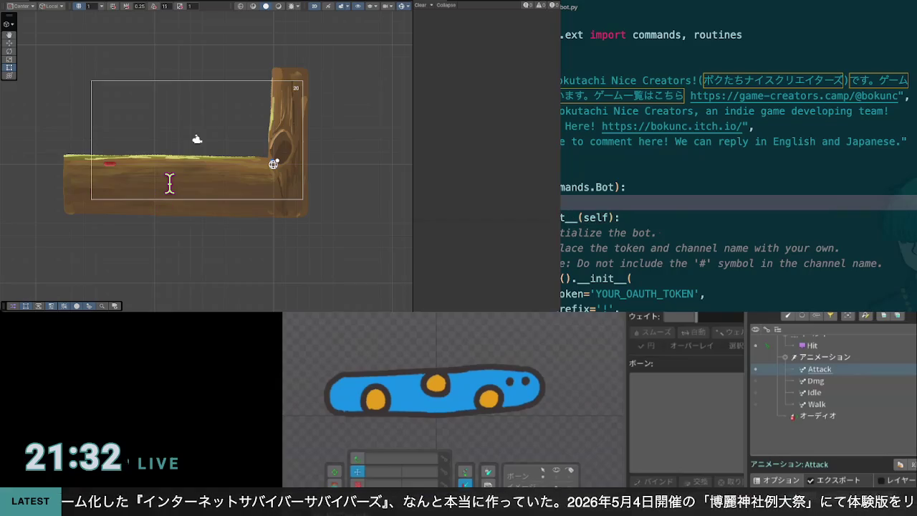
pyautogui.press('BackSpace')
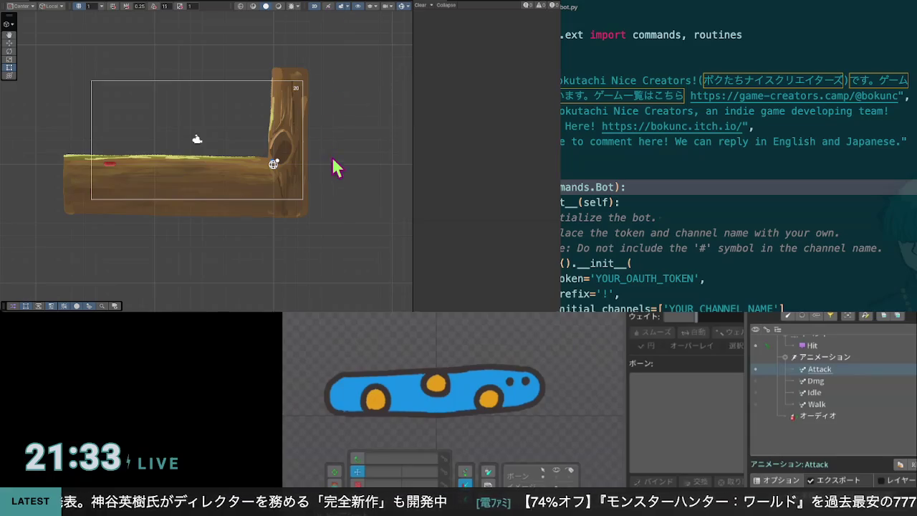
pyautogui.click(282, 37)
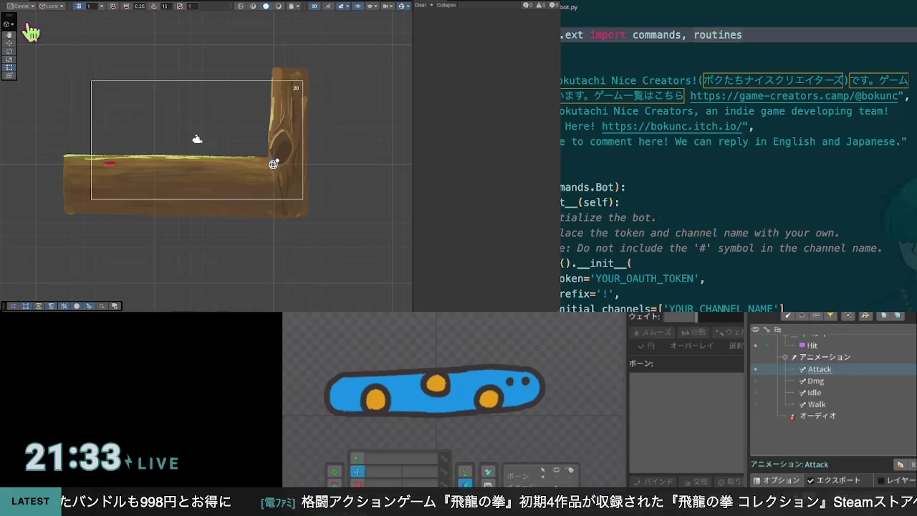
pyautogui.scroll(-1, 737, 172)
pyautogui.scroll(-5, 738, 172)
pyautogui.scroll(-5, 738, 172)
pyautogui.scroll(2, 738, 172)
pyautogui.scroll(5, 738, 172)
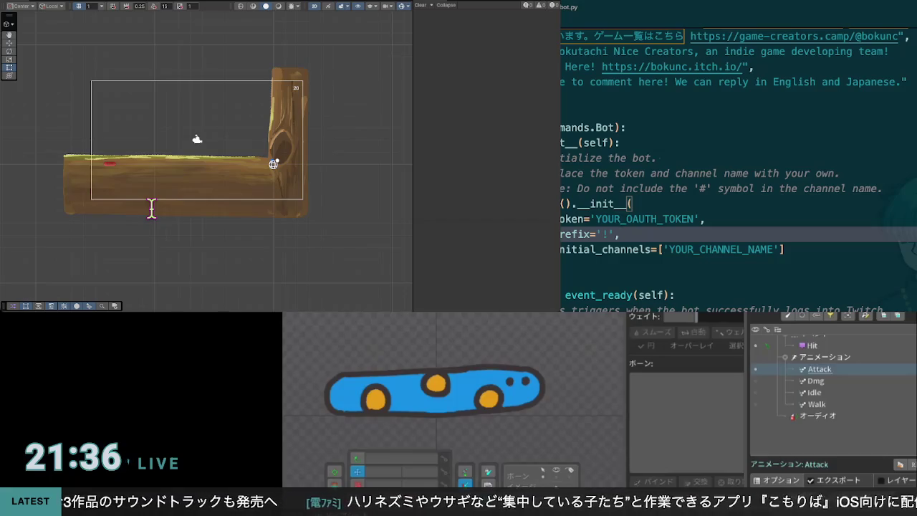
pyautogui.click(201, 143)
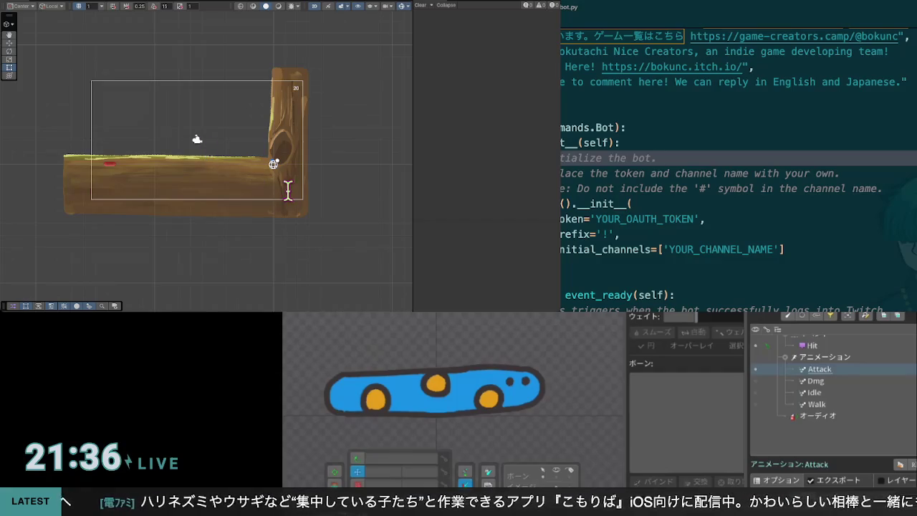
pyautogui.click(356, 164)
pyautogui.click(373, 175)
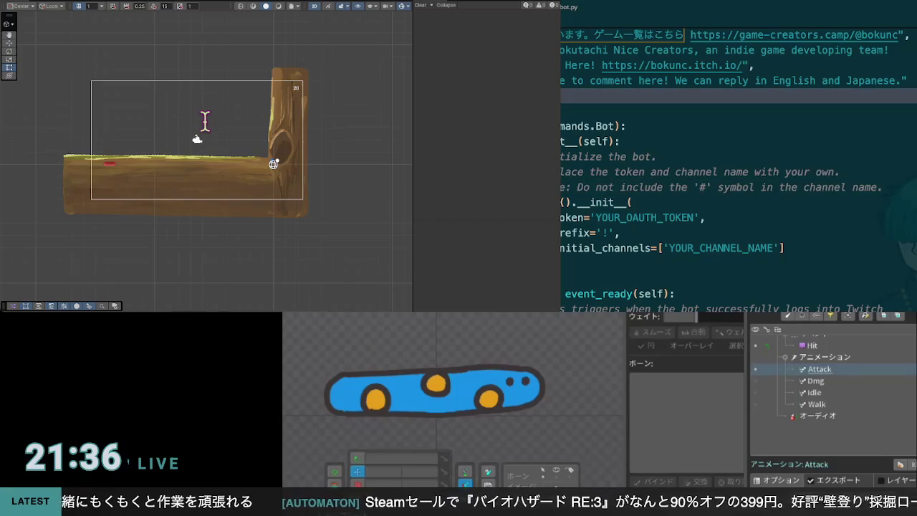
pyautogui.scroll(4, 205, 119)
pyautogui.click(287, 194)
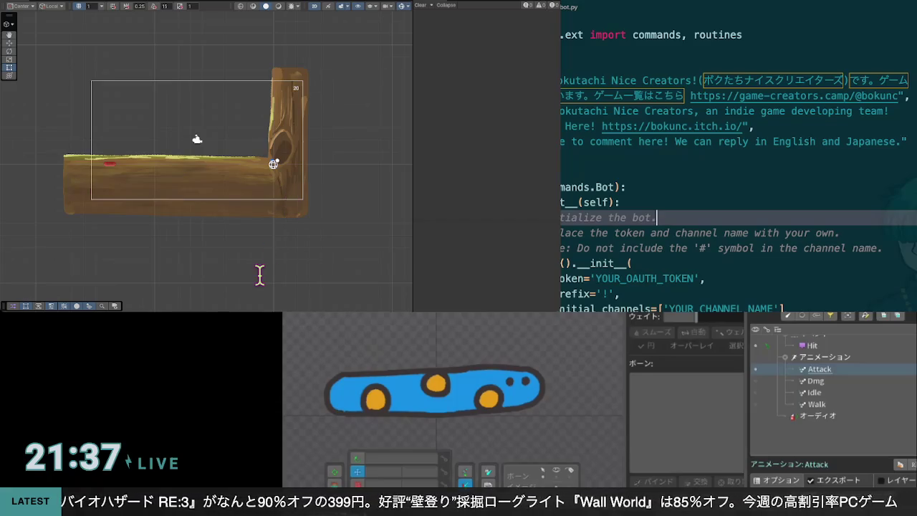
pyautogui.click(620, 293)
pyautogui.scroll(-2, 717, 215)
pyautogui.scroll(-1, 275, 258)
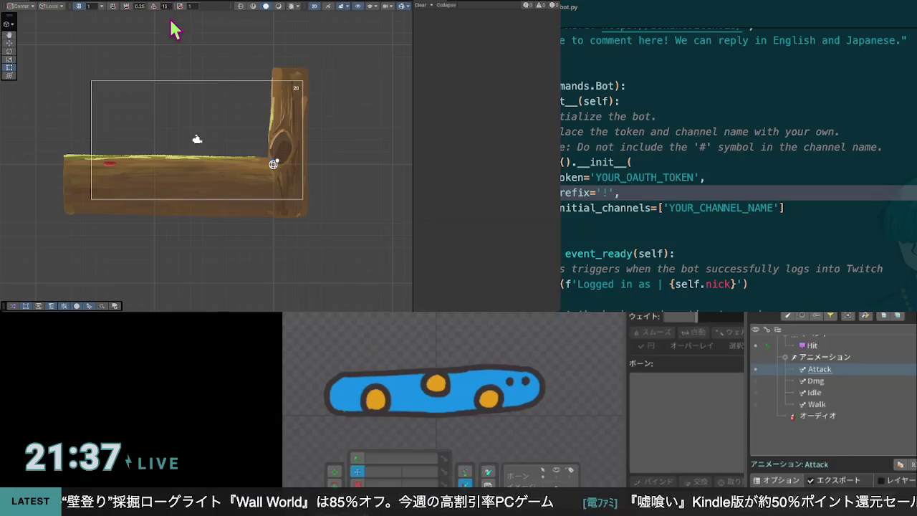
pyautogui.click(56, 73)
pyautogui.click(263, 137)
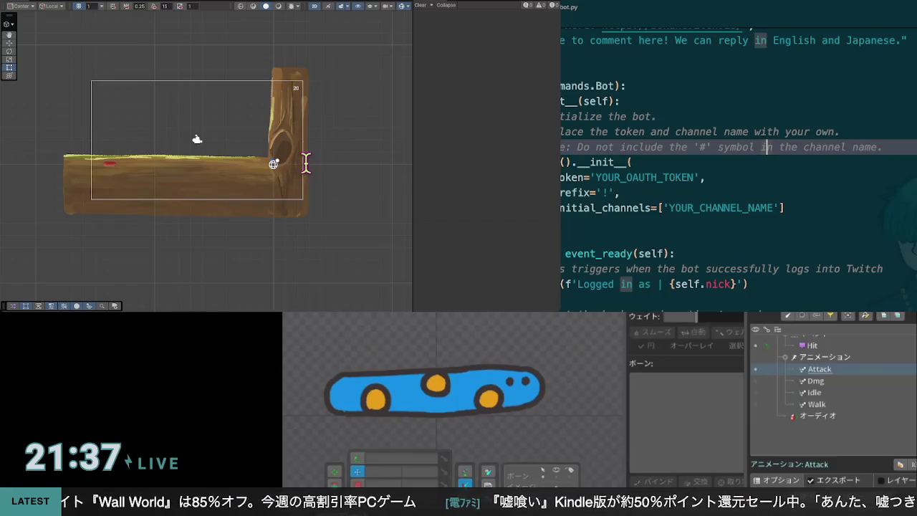
pyautogui.scroll(-2, 306, 163)
pyautogui.scroll(5, 306, 164)
pyautogui.scroll(-2, 296, 155)
pyautogui.scroll(-2, 296, 155)
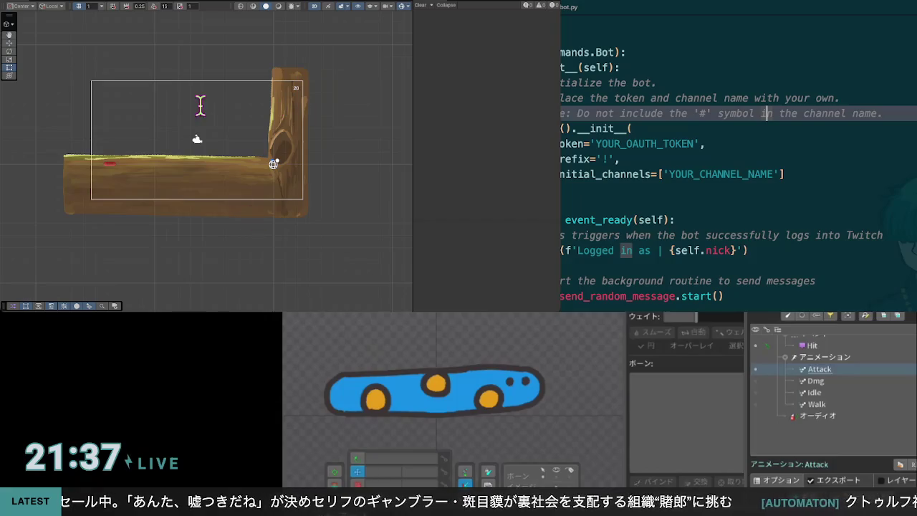
pyautogui.press('Down')
pyautogui.press('Down')
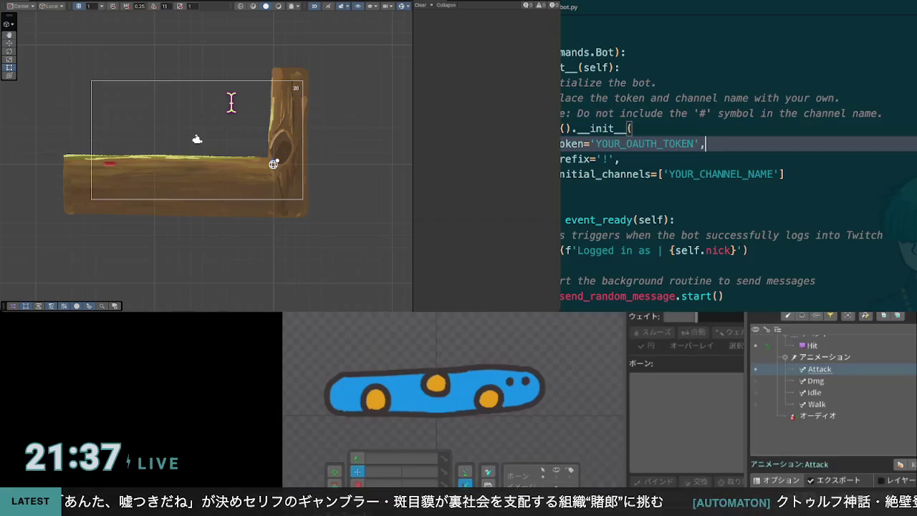
pyautogui.press('Up')
pyautogui.press('Up')
pyautogui.press('Up')
pyautogui.press('Down')
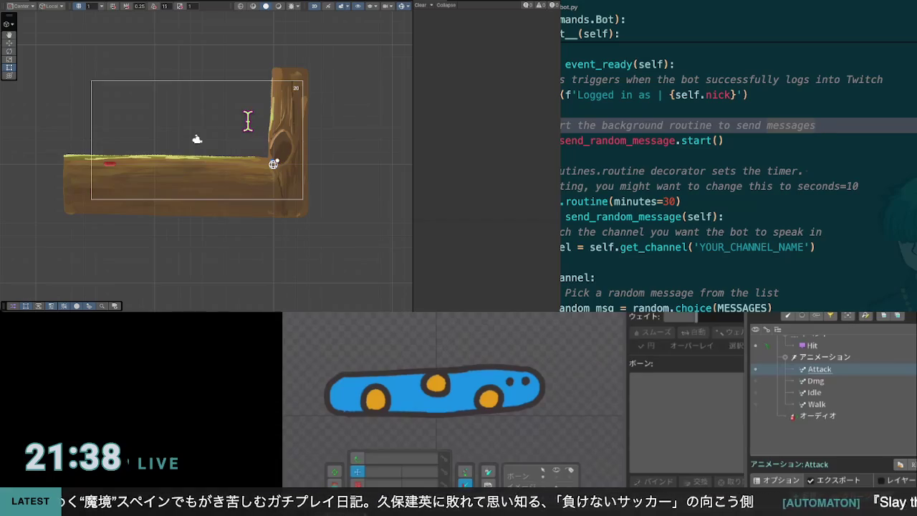
pyautogui.press('Down')
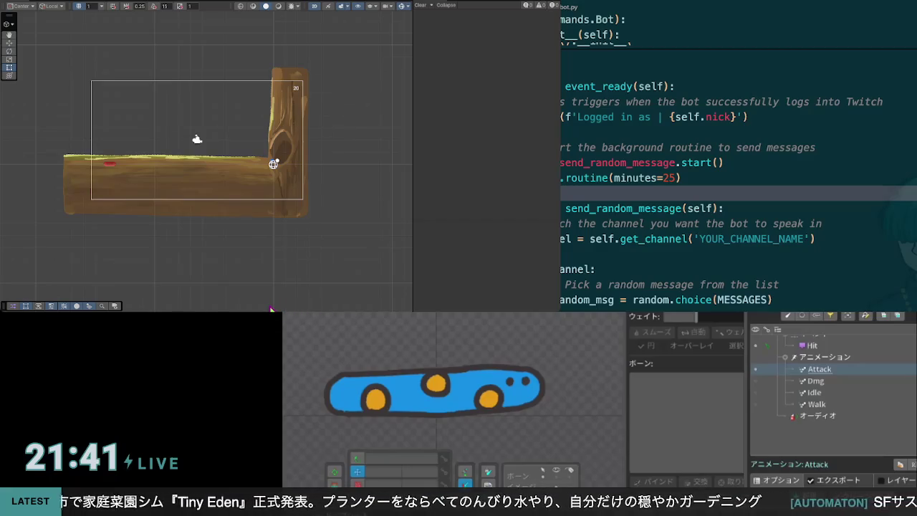
# Put a blank line between send_random_message.start() and the 25-minute routine decorator
pyautogui.press('Up')
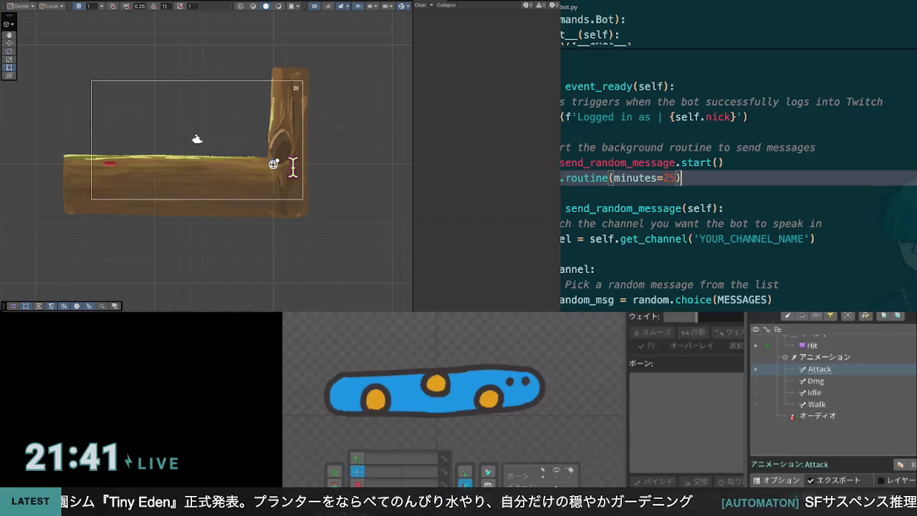
pyautogui.press('Down')
pyautogui.press('Down')
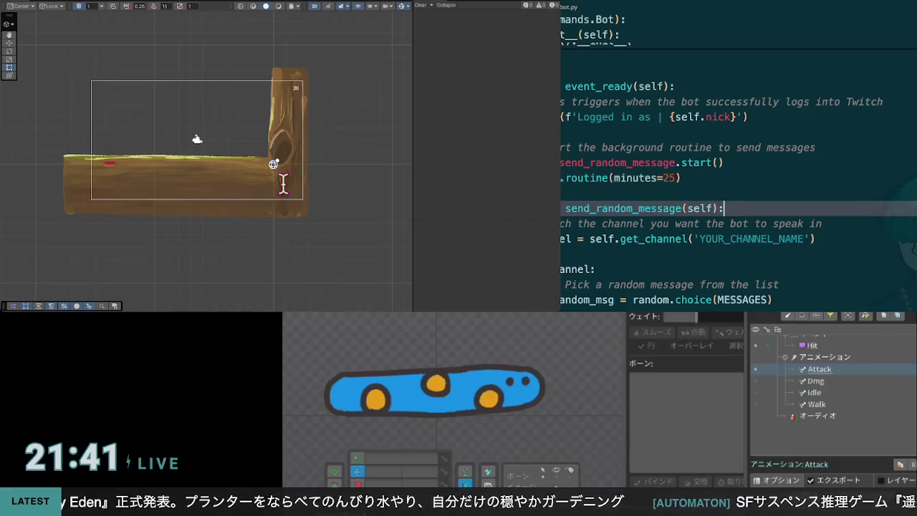
pyautogui.moveTo(92, 180); pyautogui.dragTo(120, 183)
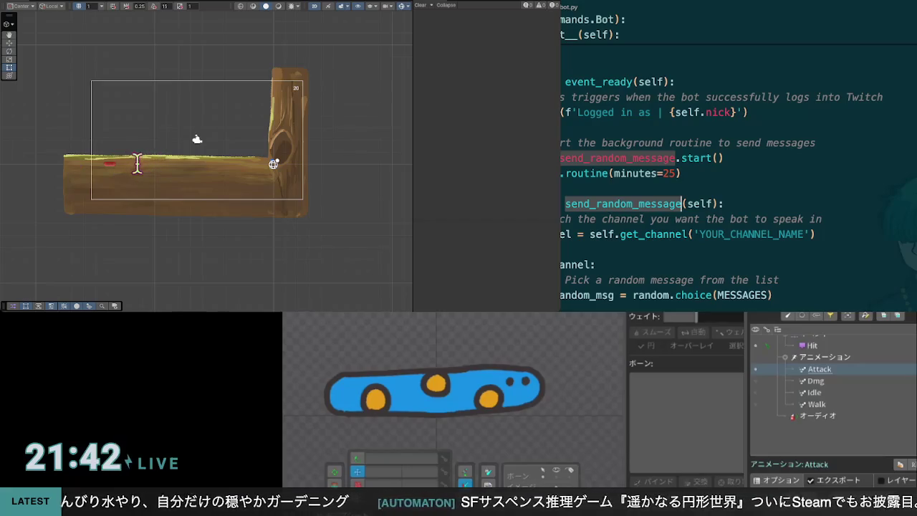
pyautogui.hotkey('ctrl', 'z')
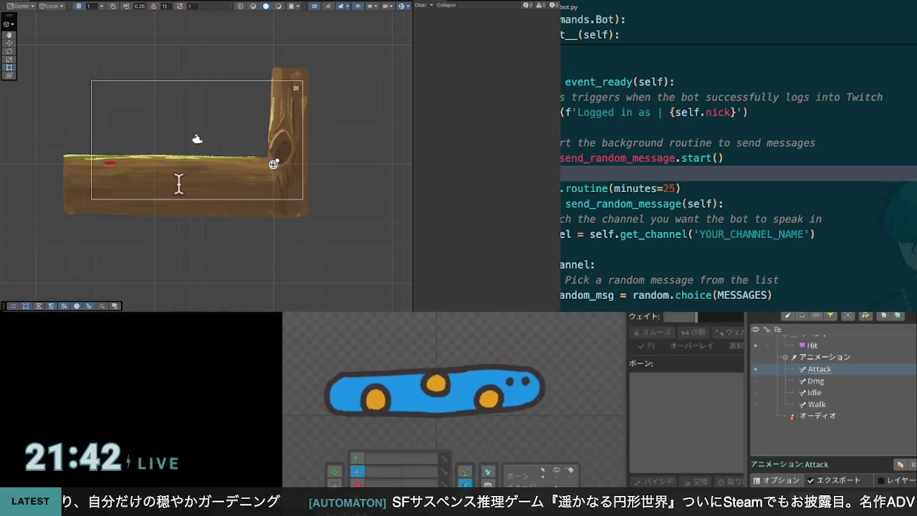
pyautogui.press('Up')
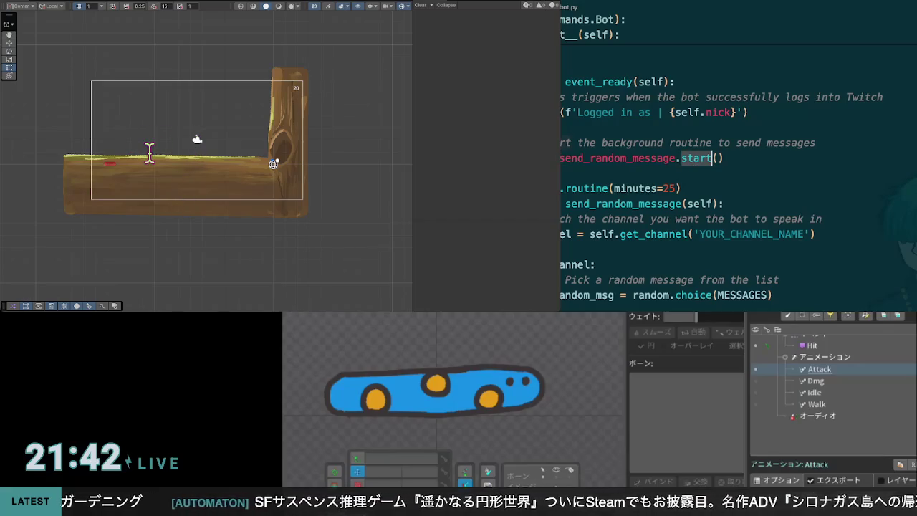
pyautogui.press('Down')
pyautogui.press('Return')
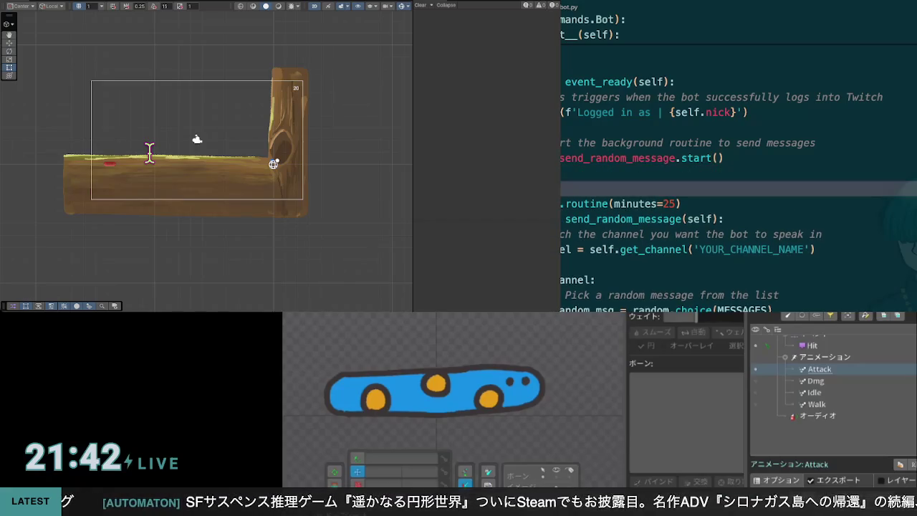
pyautogui.press('BackSpace')
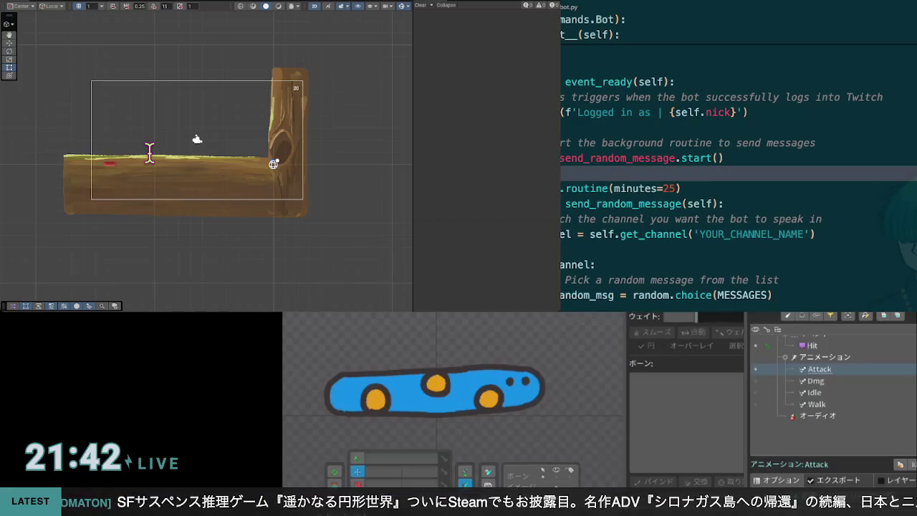
pyautogui.press('Down')
pyautogui.press('Down')
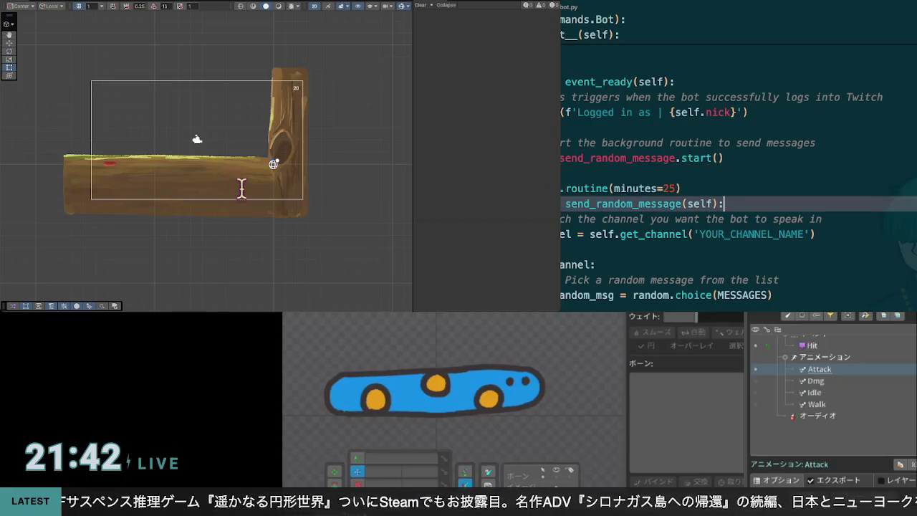
pyautogui.scroll(-2, 738, 169)
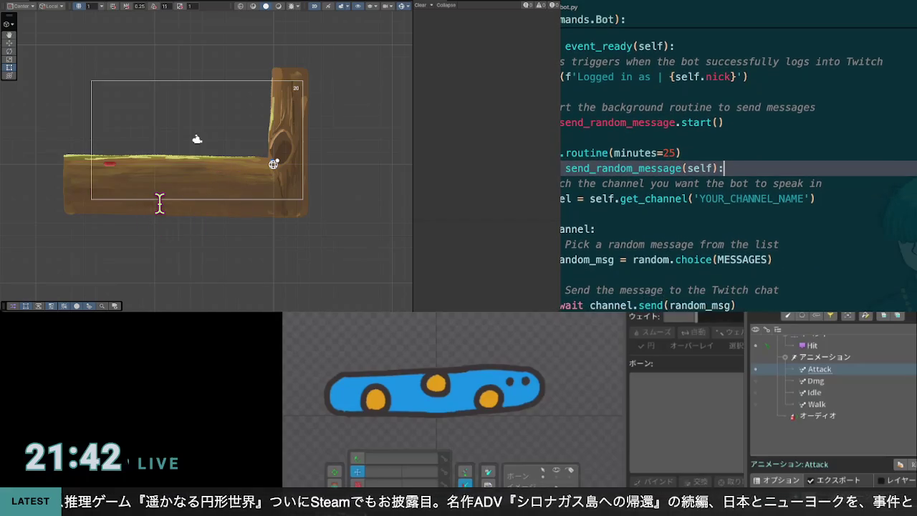
pyautogui.scroll(-1, 738, 169)
pyautogui.scroll(-1, 738, 169)
pyautogui.scroll(-1, 738, 169)
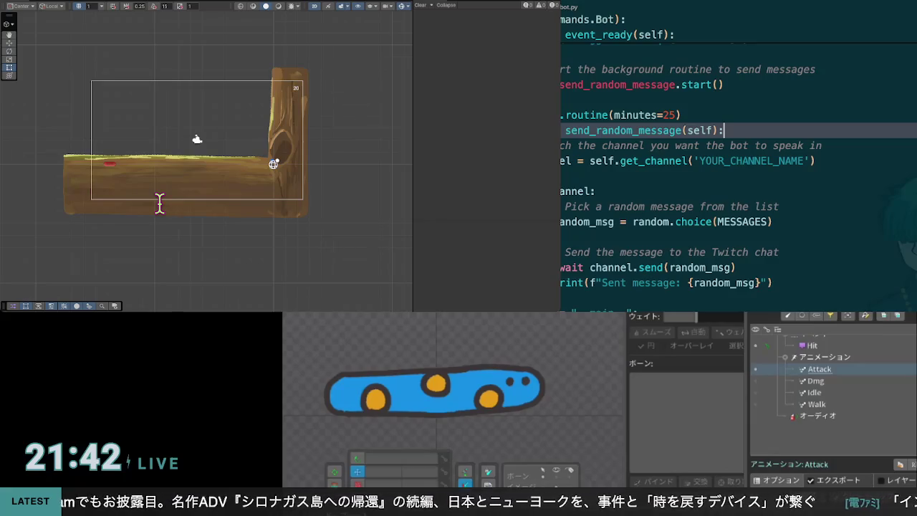
pyautogui.doubleClick(652, 160)
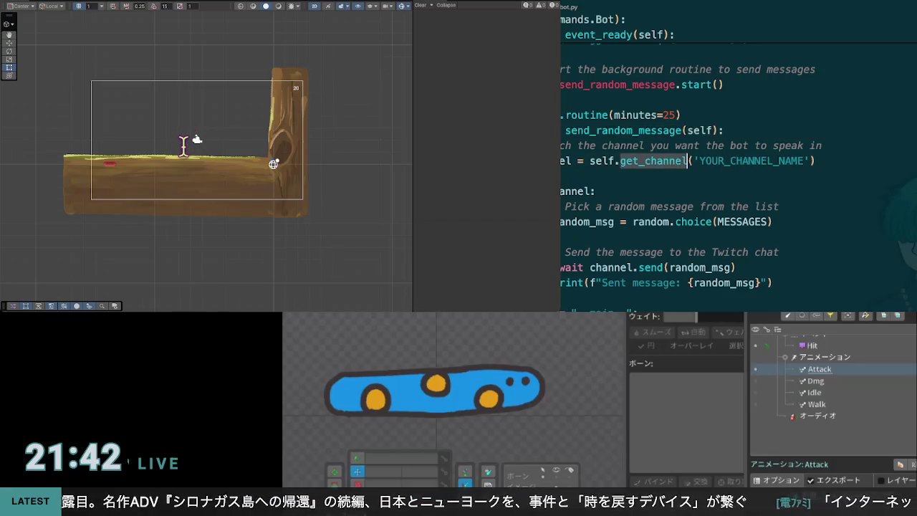
pyautogui.click(766, 206)
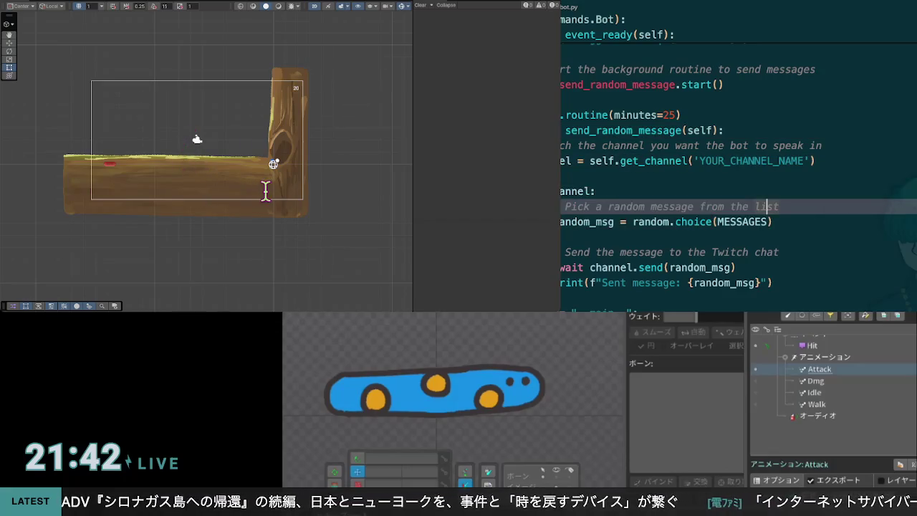
pyautogui.press('End')
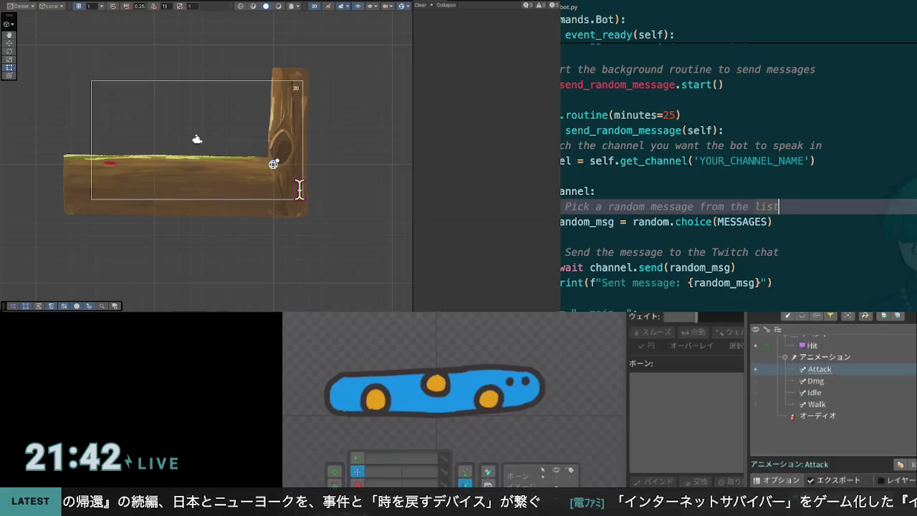
pyautogui.doubleClick(694, 222)
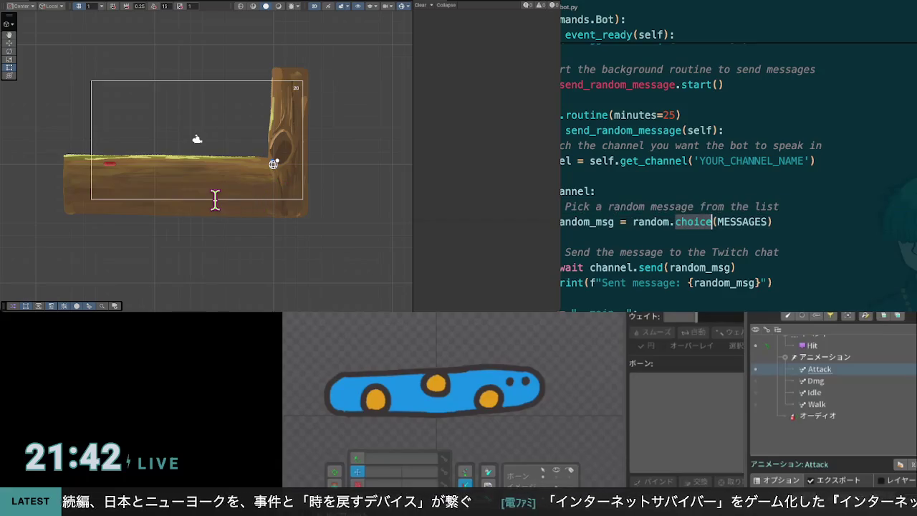
pyautogui.scroll(-1, 737, 165)
pyautogui.scroll(7, 738, 165)
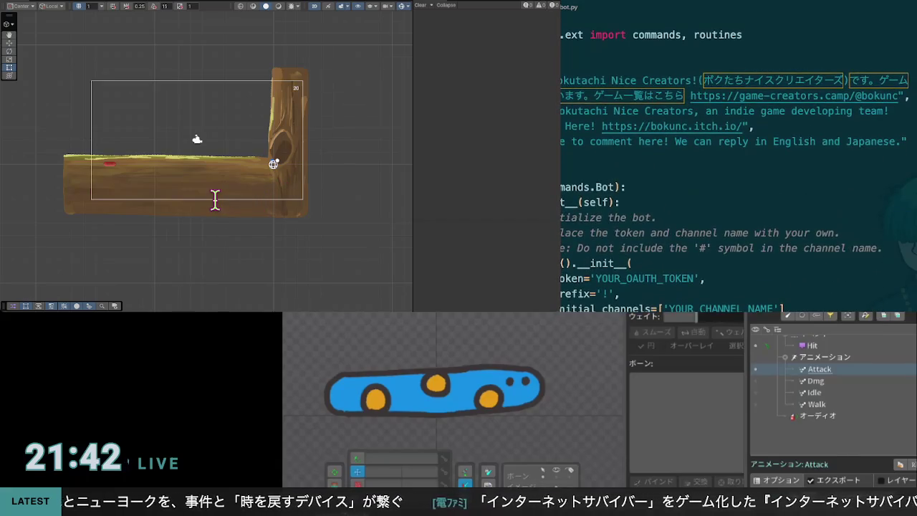
pyautogui.scroll(-4, 738, 165)
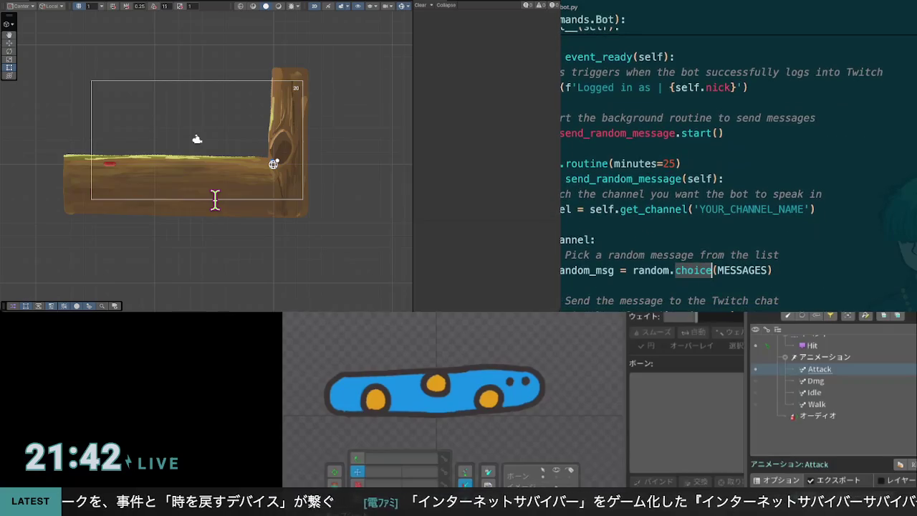
pyautogui.scroll(-5, 738, 165)
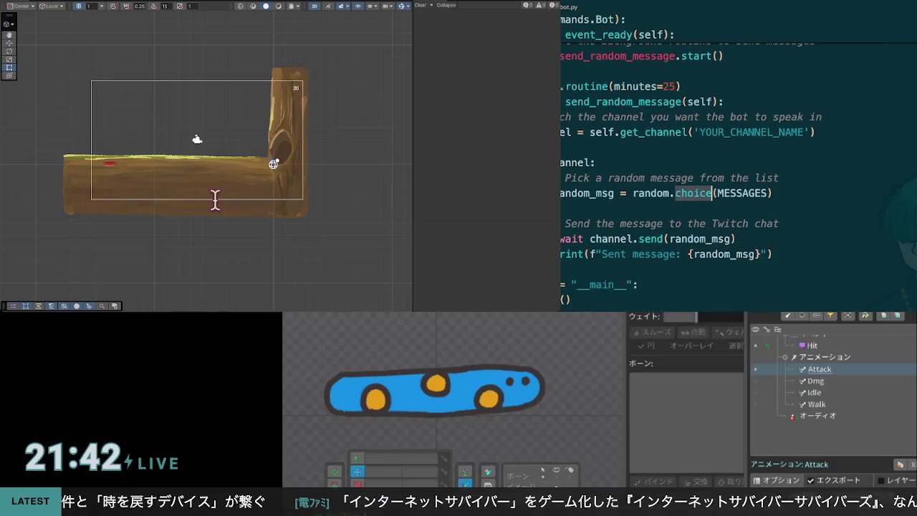
pyautogui.scroll(10, 738, 164)
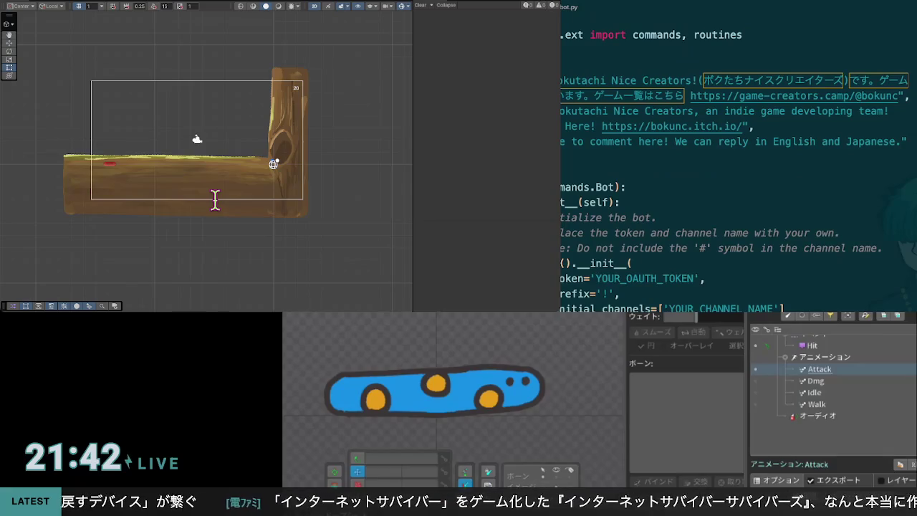
pyautogui.scroll(-3, 738, 164)
pyautogui.scroll(1, 738, 165)
pyautogui.scroll(-3, 738, 165)
pyautogui.scroll(-2, 738, 164)
pyautogui.scroll(-4, 738, 165)
pyautogui.scroll(-1, 738, 165)
pyautogui.scroll(-1, 737, 165)
pyautogui.scroll(-1, 711, 188)
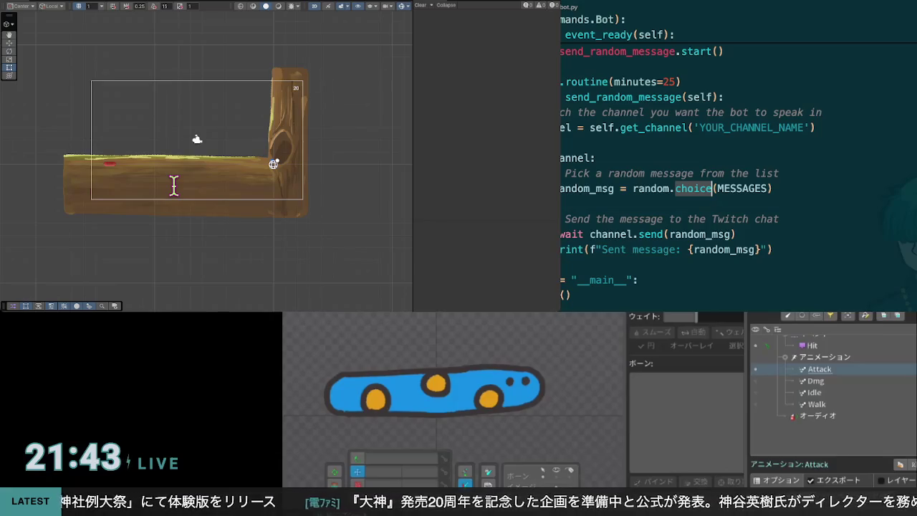
pyautogui.hotkey('ctrl', 'Down')
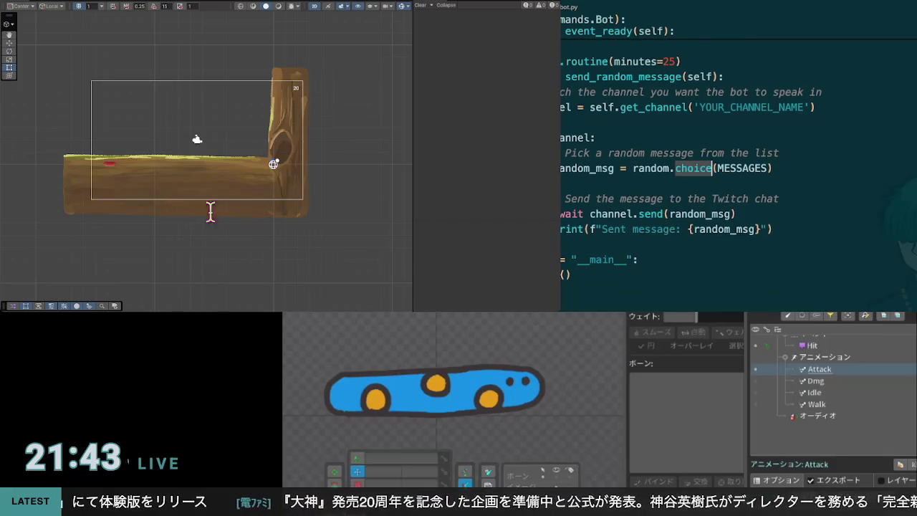
pyautogui.press('Down')
pyautogui.press('Down')
pyautogui.press('Down')
pyautogui.press('End')
pyautogui.press('Up')
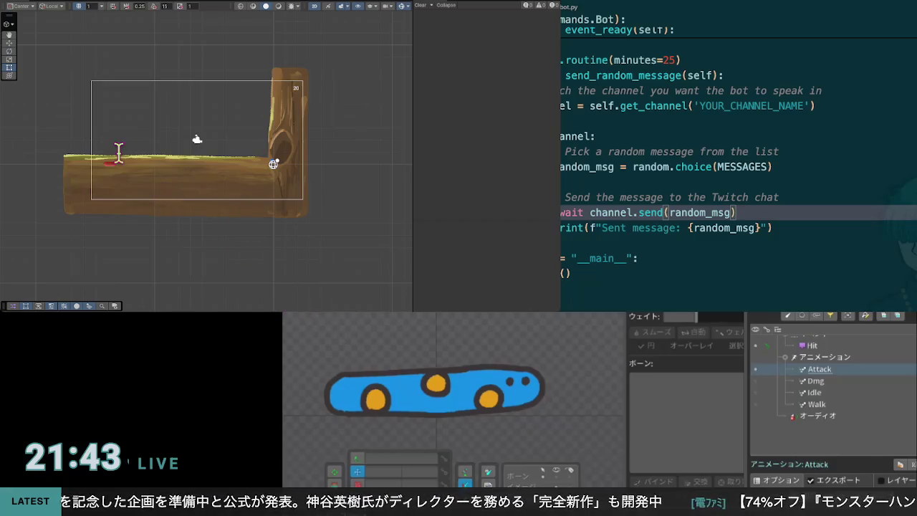
pyautogui.press('Left')
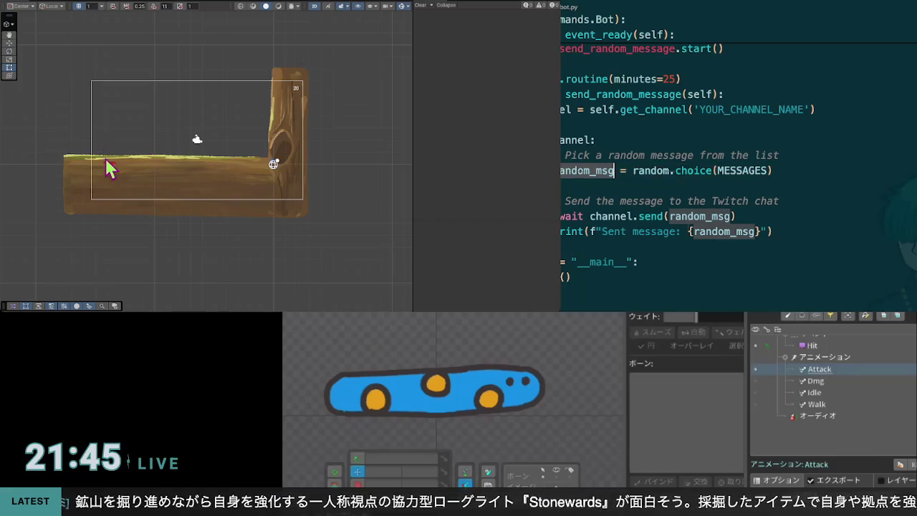
# Change random_msg to msg in the assignment, channel.send() call and print f-string
pyautogui.rightClick(579, 174)
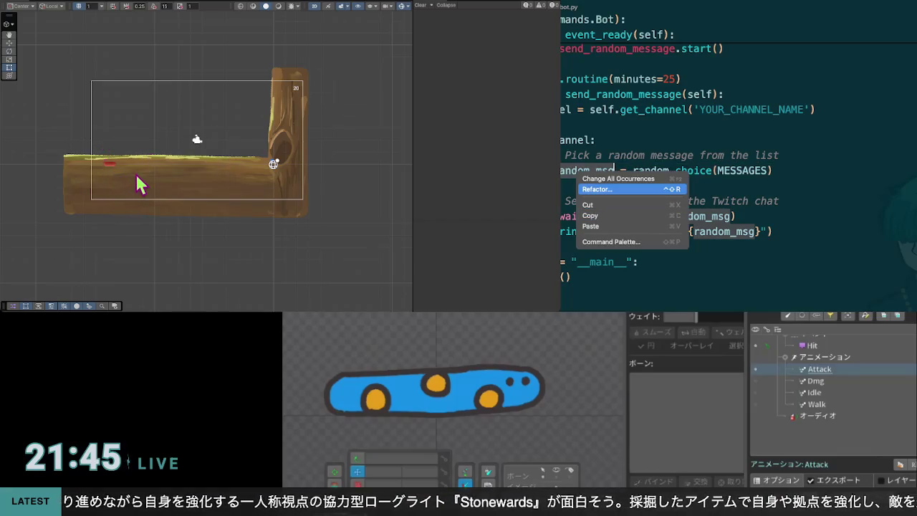
pyautogui.press('Escape')
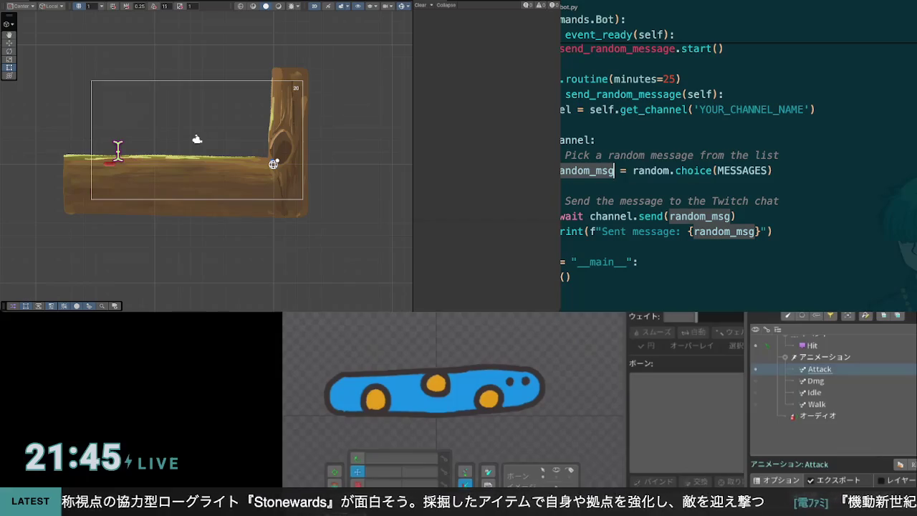
pyautogui.hotkey('ctrl', 'z')
pyautogui.hotkey('ctrl', 'z')
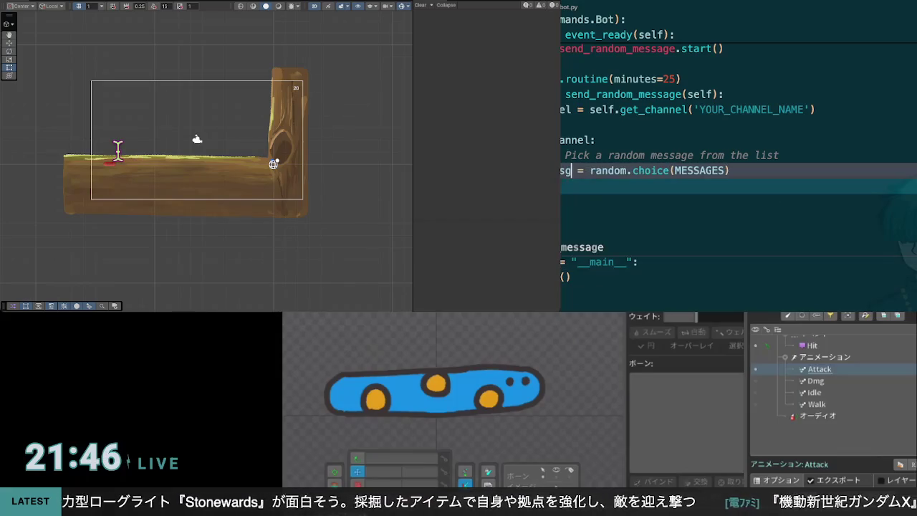
pyautogui.hotkey('ctrl', 'y')
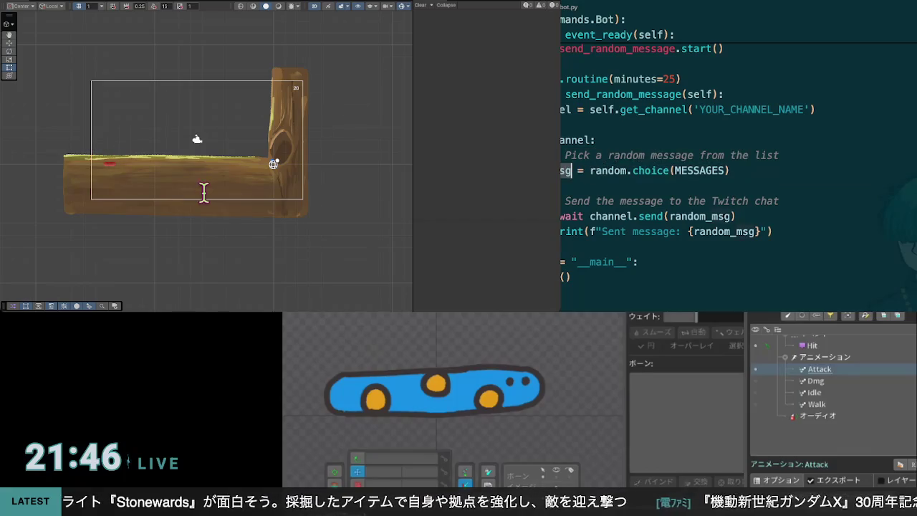
pyautogui.hotkey('ctrl', 'z')
pyautogui.hotkey('ctrl', 'z')
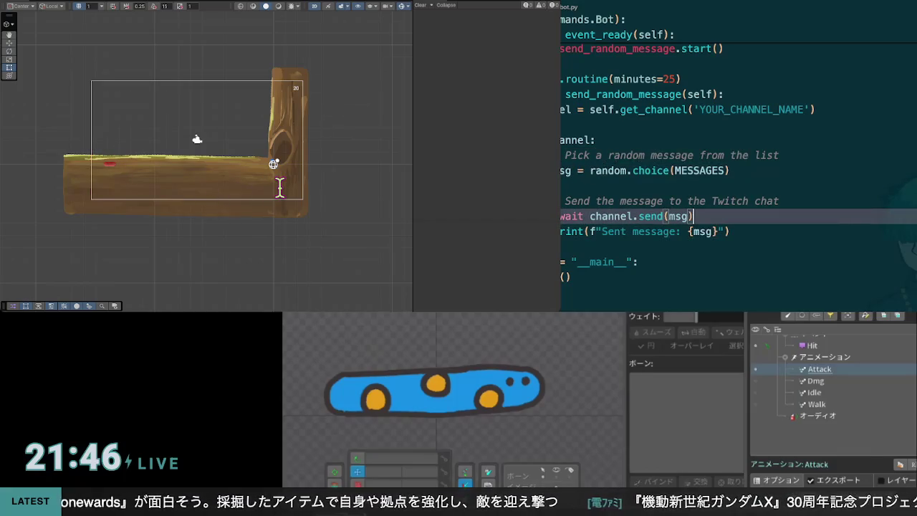
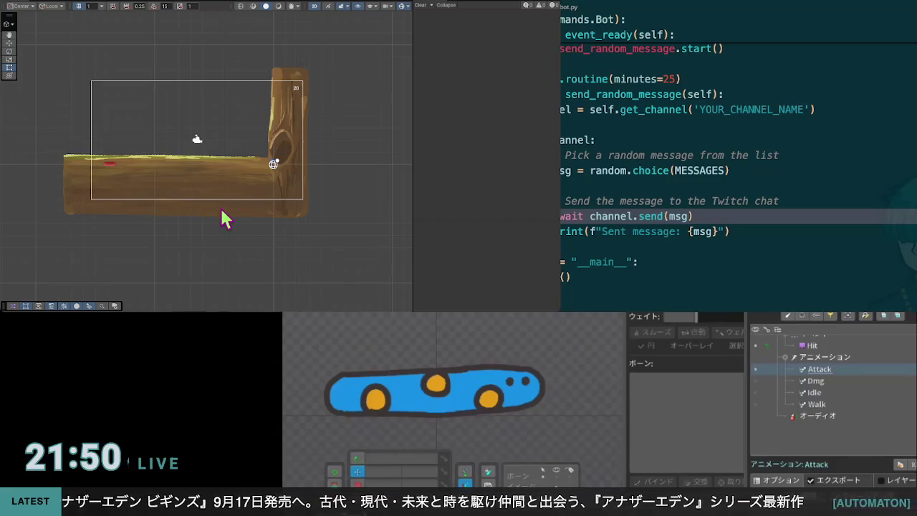
# Scroll bot.py up to __init__, showing the placeholder token, '!' prefix and initial_channels
pyautogui.click(163, 109)
pyautogui.click(242, 164)
pyautogui.click(303, 196)
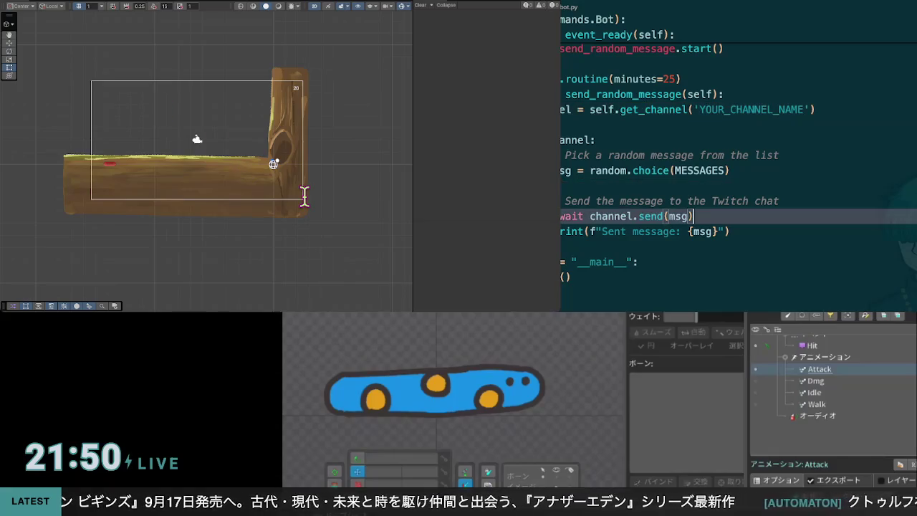
pyautogui.scroll(2, 305, 196)
pyautogui.scroll(2, 304, 196)
pyautogui.scroll(3, 304, 195)
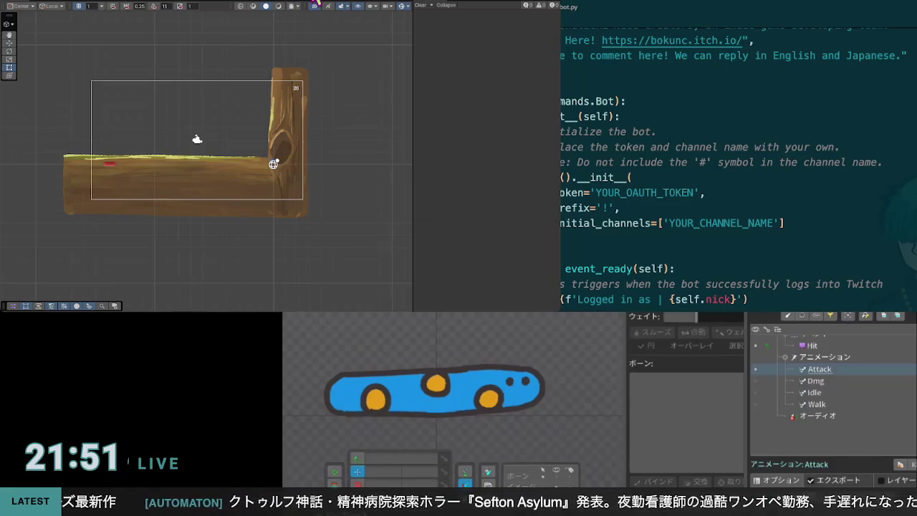
# Zoom the editor out, select YOUR_OAUTH_TOKEN, and move to the random-message comment in the routine
pyautogui.click(249, 172)
pyautogui.scroll(-2, 248, 172)
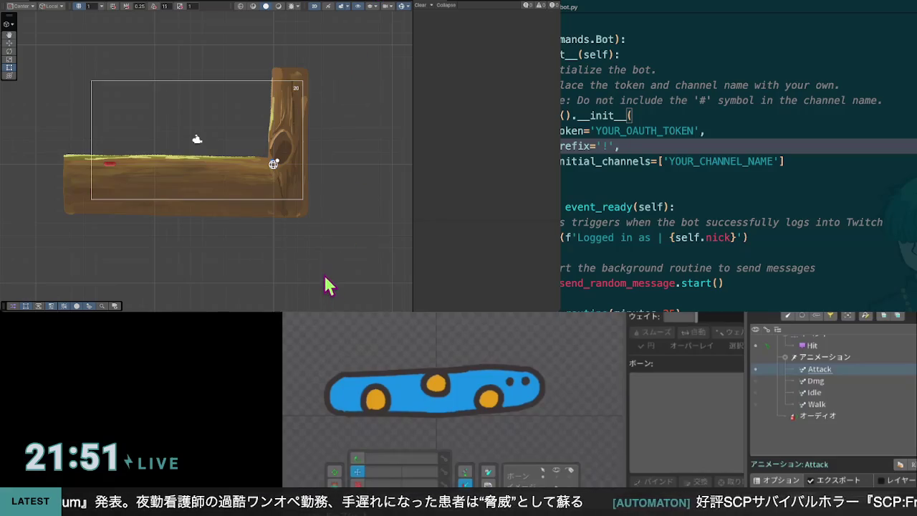
pyautogui.hotkey('ctrl', '-')
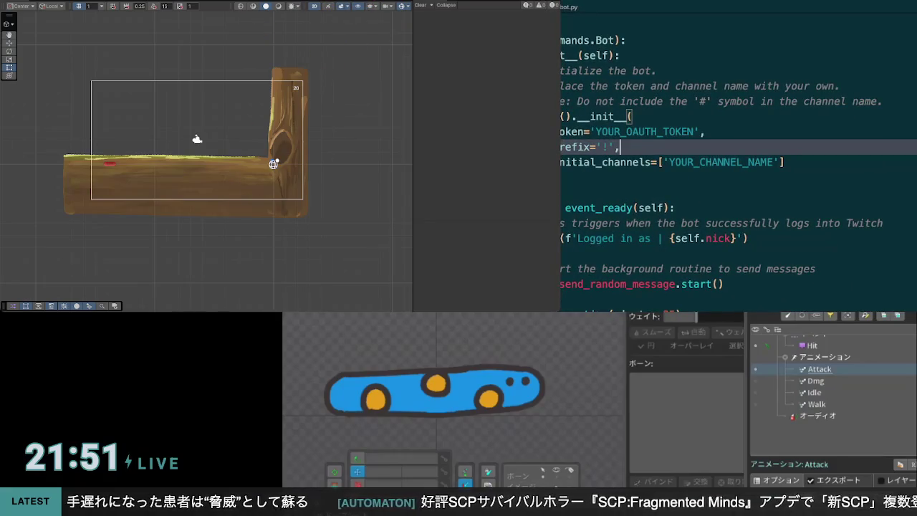
pyautogui.doubleClick(644, 134)
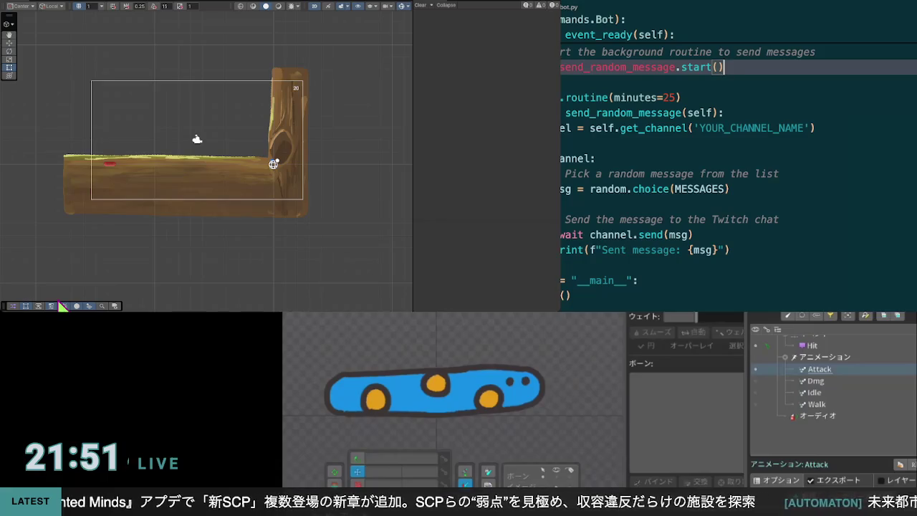
pyautogui.click(217, 152)
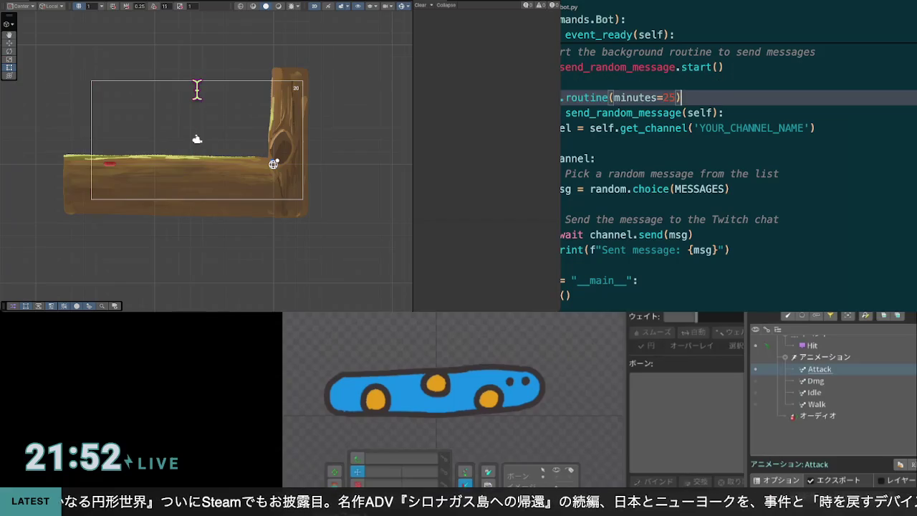
# Place the caret after send_random_message(self): in bot.py
pyautogui.click(725, 113)
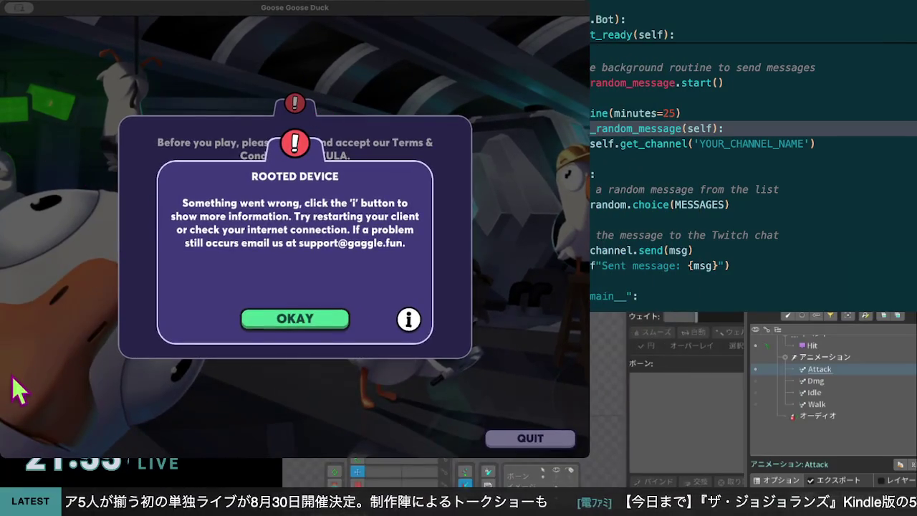
# Move and enlarge the Goose Goose Duck window, then dismiss the Rooted Device error
pyautogui.moveTo(275, 154)
pyautogui.mouseDown()
pyautogui.moveTo(533, 127)
pyautogui.moveTo(485, 154)
pyautogui.moveTo(418, 102)
pyautogui.moveTo(429, 129)
pyautogui.mouseUp()
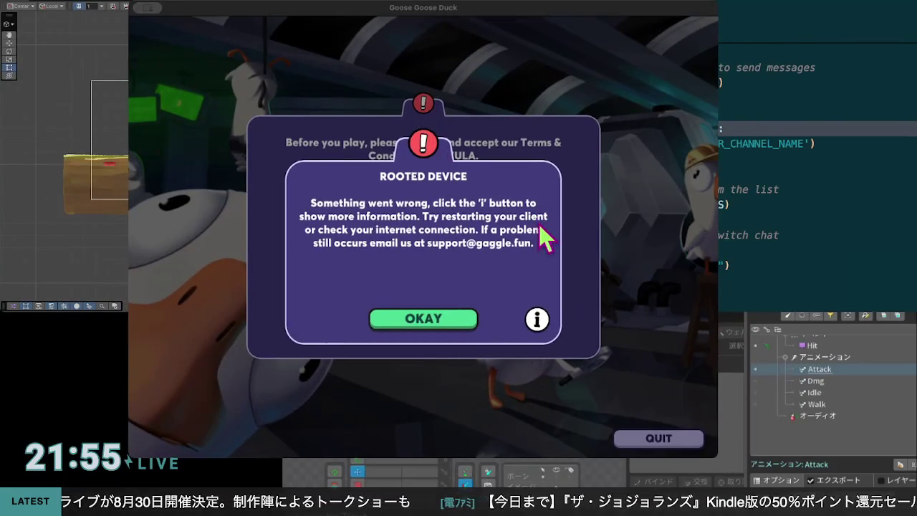
pyautogui.moveTo(508, 218); pyautogui.dragTo(543, 243)
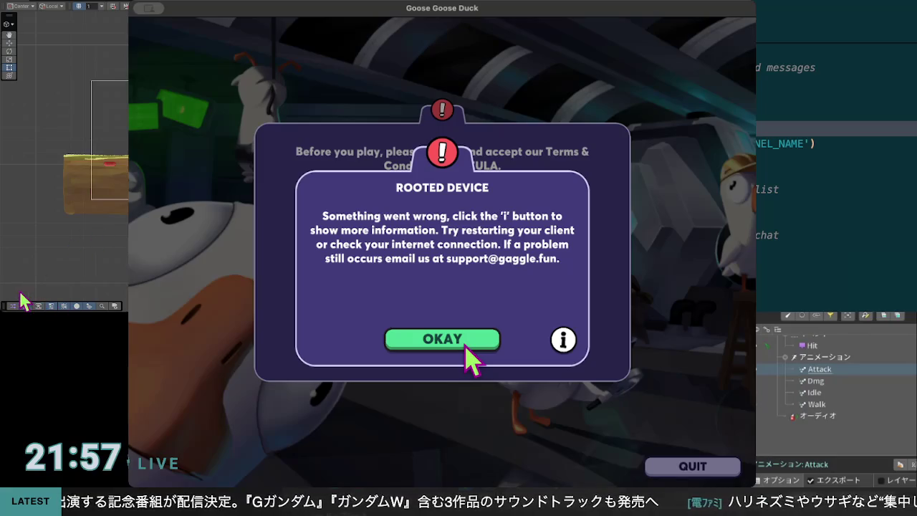
pyautogui.click(462, 342)
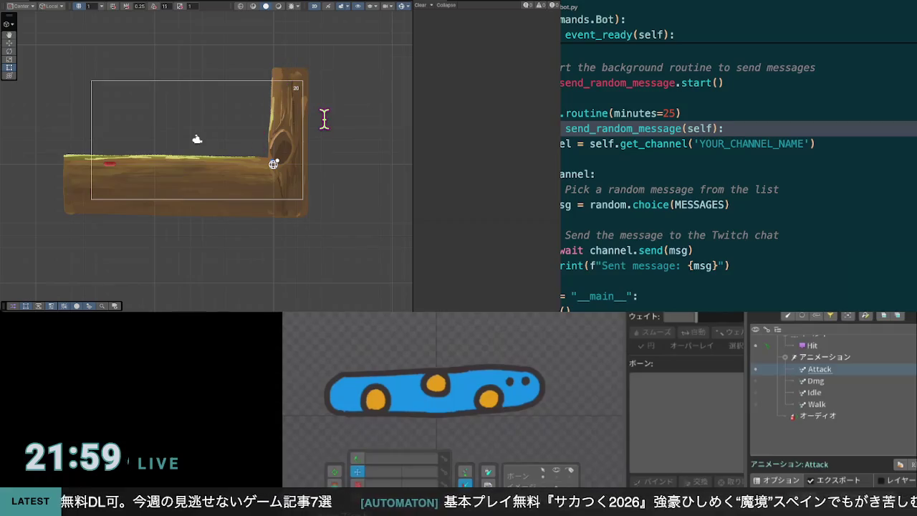
# Move the caret down to the end of the get_channel line in bot.py
pyautogui.press('Down')
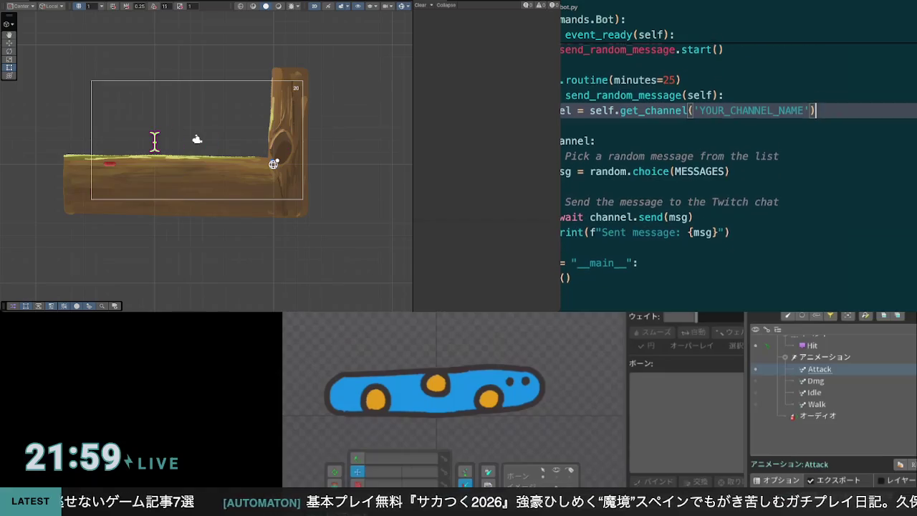
# Delete the print line and nearby comment lines around the channel.send call
pyautogui.press('Down')
pyautogui.press('Down')
pyautogui.press('Down')
pyautogui.press('Down')
pyautogui.press('Down')
pyautogui.press('Down')
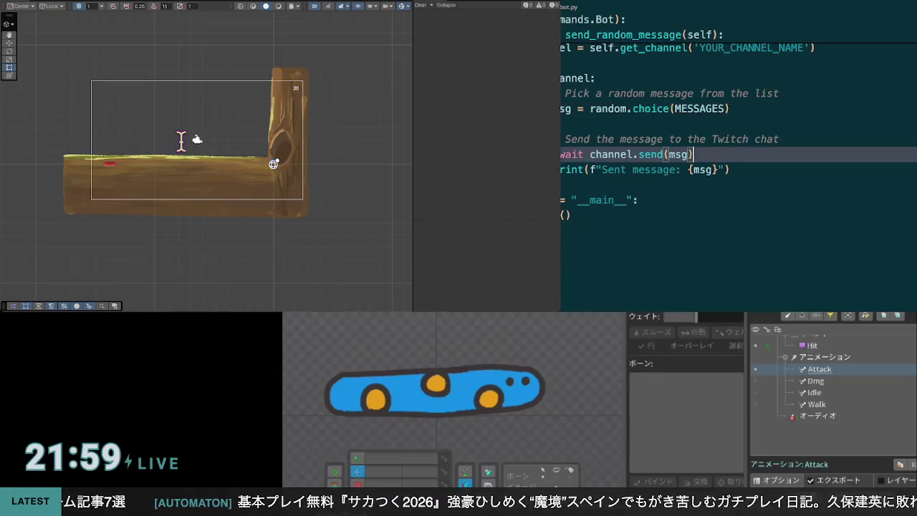
pyautogui.press('Down')
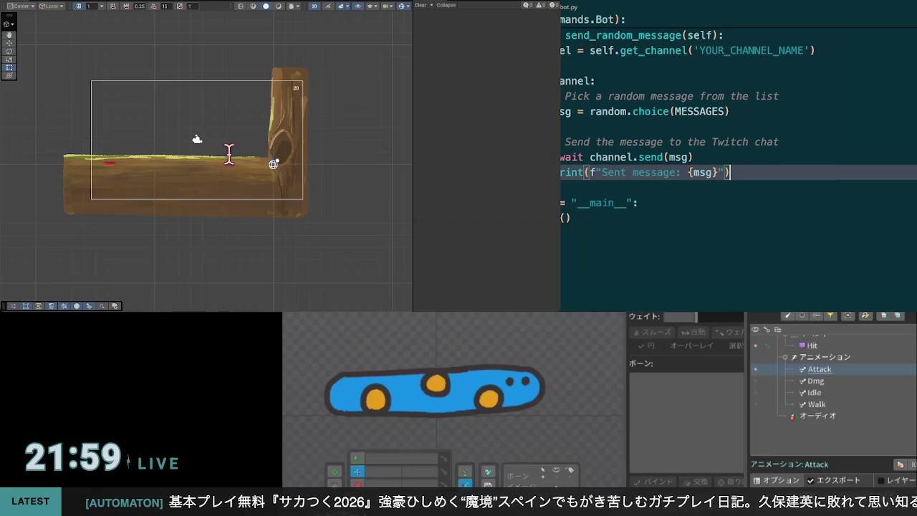
pyautogui.hotkey('ctrl', 'shift', 'k')
pyautogui.press('Up')
pyautogui.press('Up')
pyautogui.hotkey('ctrl', 'shift', 'k')
pyautogui.hotkey('ctrl', 'shift', 'k')
pyautogui.hotkey('ctrl', 'shift', 'k')
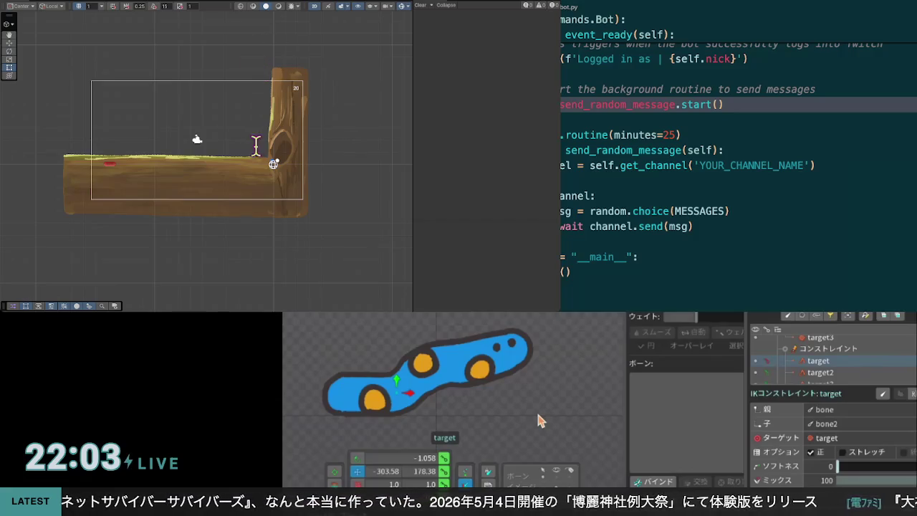
# Disable the IK target so the capsule straightens, then move to the 25-minute routine line
pyautogui.click(755, 362)
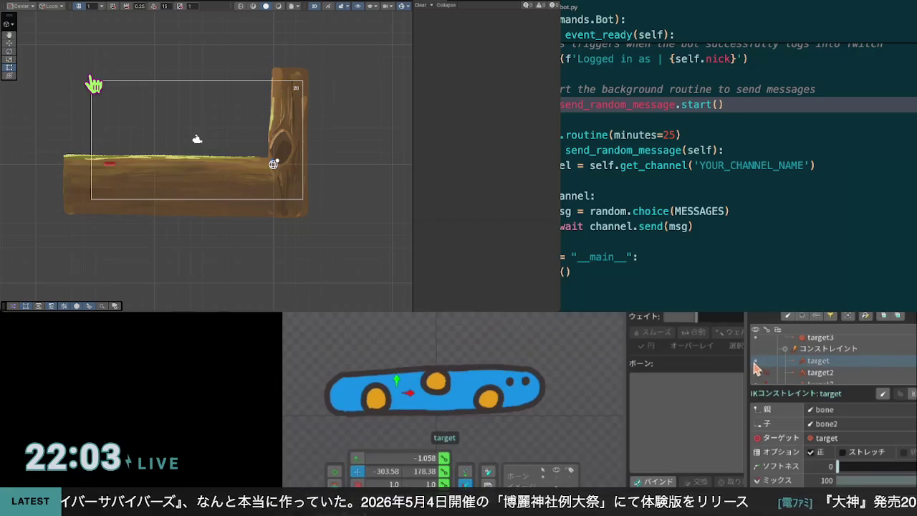
pyautogui.press('Down')
pyautogui.press('Down')
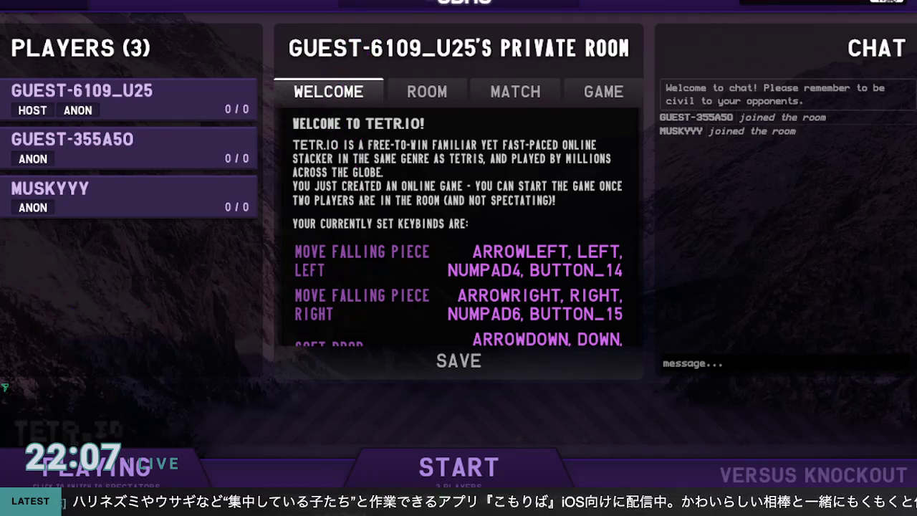
# Start the versus match for the four players in the private room
pyautogui.scroll(1, 344, 165)
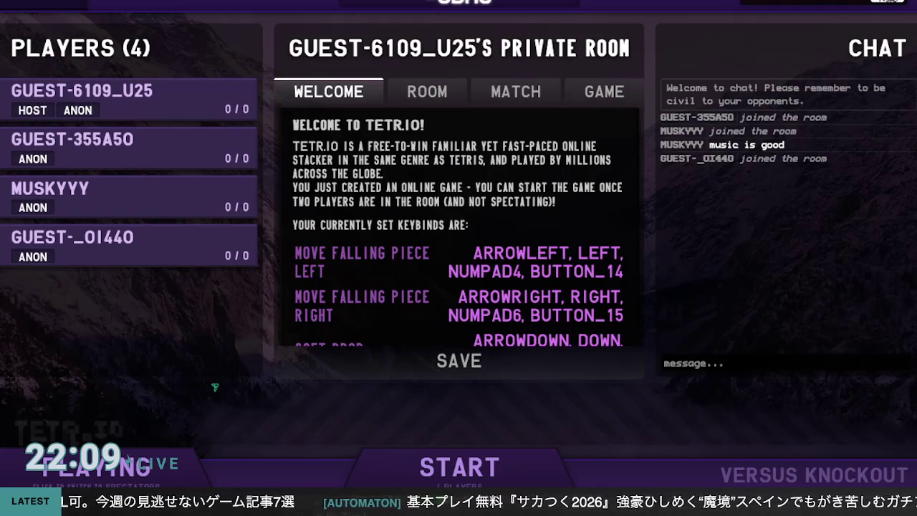
pyautogui.click(493, 466)
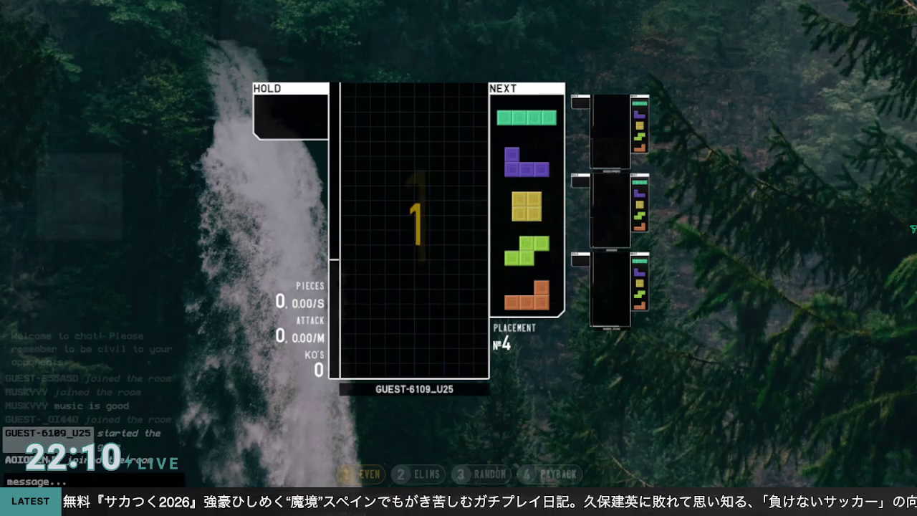
# Place the opening I, J and O pieces, then the green S two columns left
pyautogui.press('Right')
pyautogui.press('Right')
pyautogui.press('Right')
pyautogui.press('space')
pyautogui.press('Left')
pyautogui.press('Left')
pyautogui.press('Left')
pyautogui.press('space')
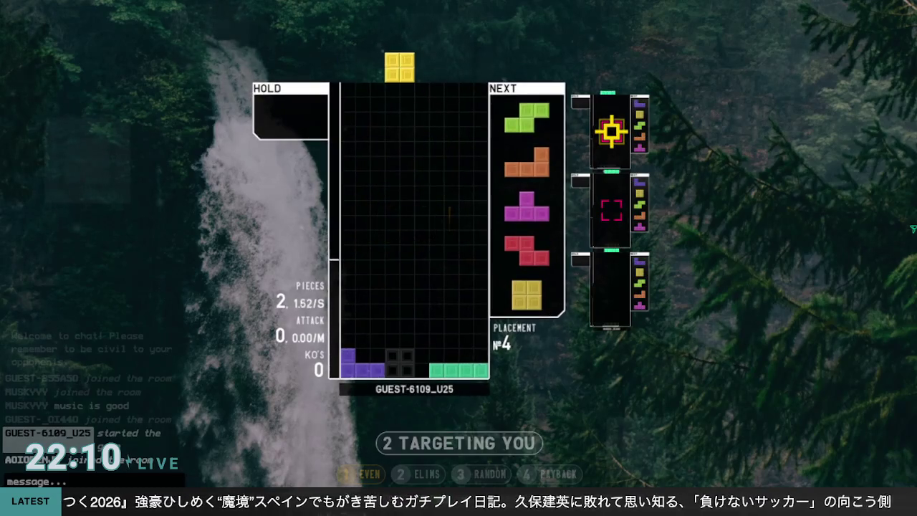
pyautogui.press('Left')
pyautogui.press('space')
pyautogui.press('Left')
pyautogui.press('Left')
pyautogui.press('space')
pyautogui.press('Left')
pyautogui.press('Left')
pyautogui.press('Left')
# Hold the orange L and slot the magenta T to clear a single line
pyautogui.press('Right')
pyautogui.press('Right')
pyautogui.press('Right')
pyautogui.press('Right')
pyautogui.press('Right')
pyautogui.press('Right')
pyautogui.press('c')
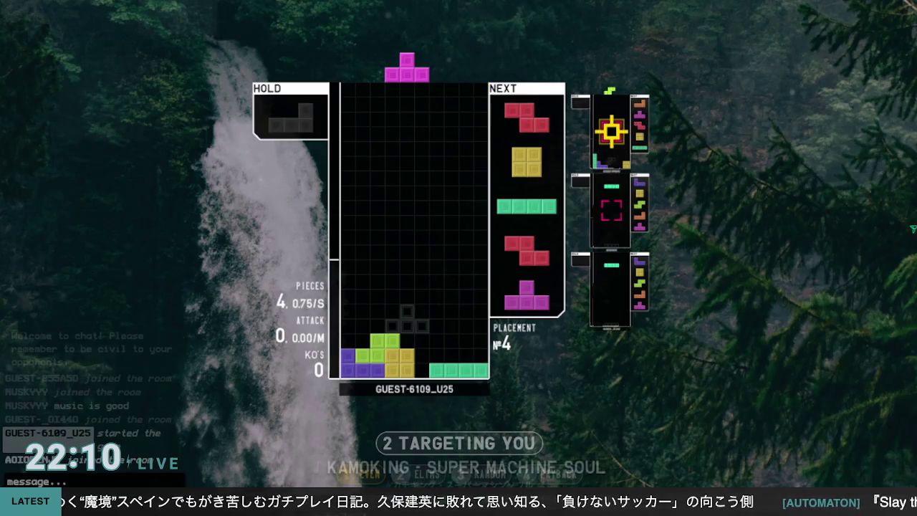
pyautogui.press('Right')
pyautogui.press('Right')
pyautogui.press('Right')
pyautogui.press('z')
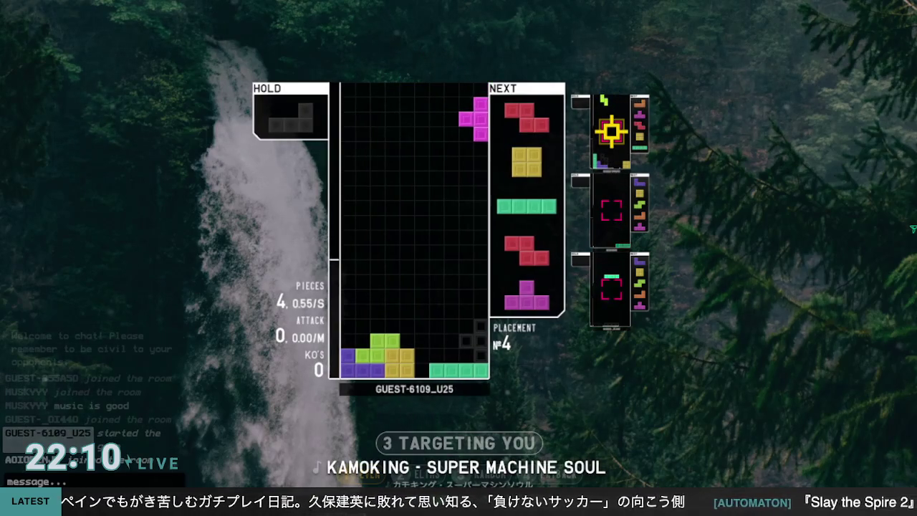
pyautogui.press('Left')
pyautogui.press('Left')
pyautogui.press('Left')
pyautogui.press('Right')
pyautogui.press('Right')
pyautogui.press('Right')
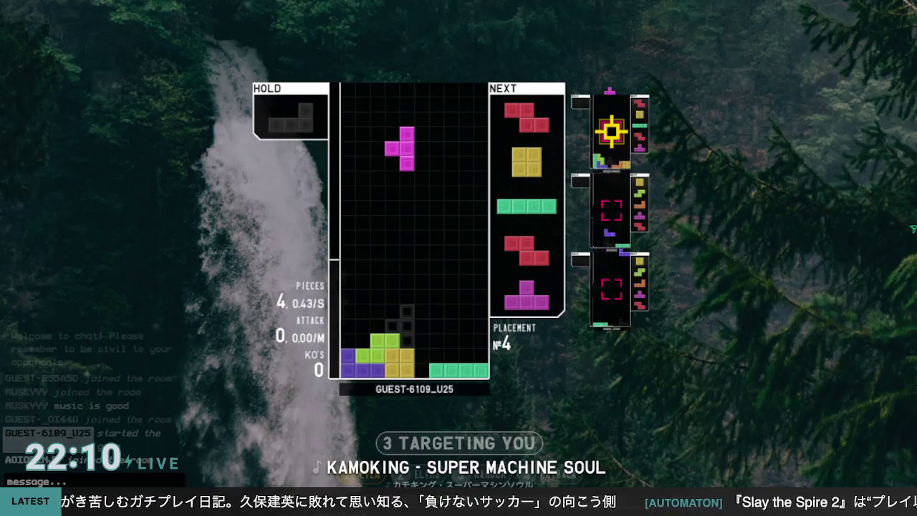
pyautogui.press('Right')
pyautogui.press('Right')
pyautogui.press('Right')
pyautogui.press('Left')
pyautogui.press('Left')
pyautogui.press('Left')
pyautogui.press('space')
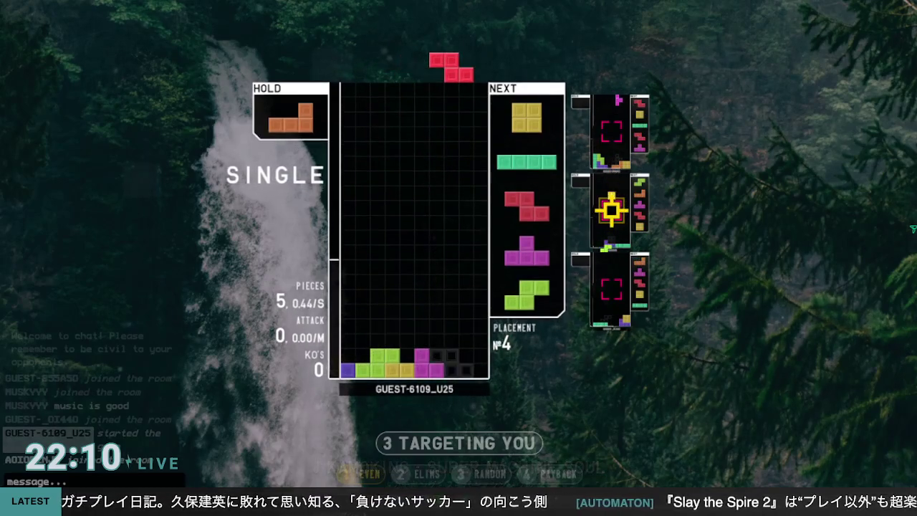
# Drop the red Z bottom right and the yellow O at the left wall, then place the held L upside down
pyautogui.press('space')
pyautogui.press('Left')
pyautogui.press('Left')
pyautogui.press('Left')
pyautogui.press('space')
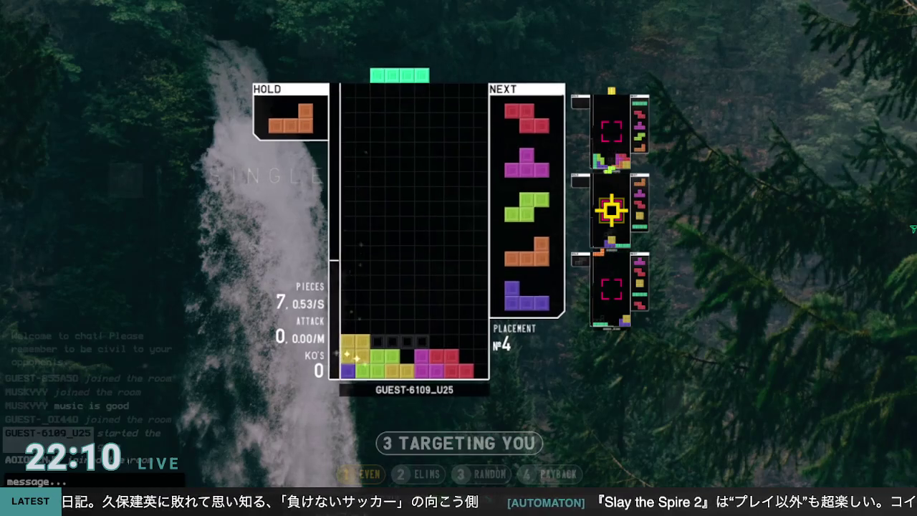
pyautogui.press('c')
pyautogui.press('Left')
pyautogui.press('Right')
pyautogui.press('Right')
pyautogui.press('a')
pyautogui.press('space')
# Land the red Z on the left stack and the upright magenta T at the left wall
pyautogui.press('Right')
pyautogui.press('Right')
pyautogui.press('Right')
pyautogui.press('x')
pyautogui.press('z')
pyautogui.press('Left')
pyautogui.press('Left')
pyautogui.press('Right')
pyautogui.press('Left')
pyautogui.press('Left')
pyautogui.press('Left')
pyautogui.press('space')
pyautogui.press('Left')
pyautogui.press('Left')
pyautogui.press('Left')
pyautogui.press('x')
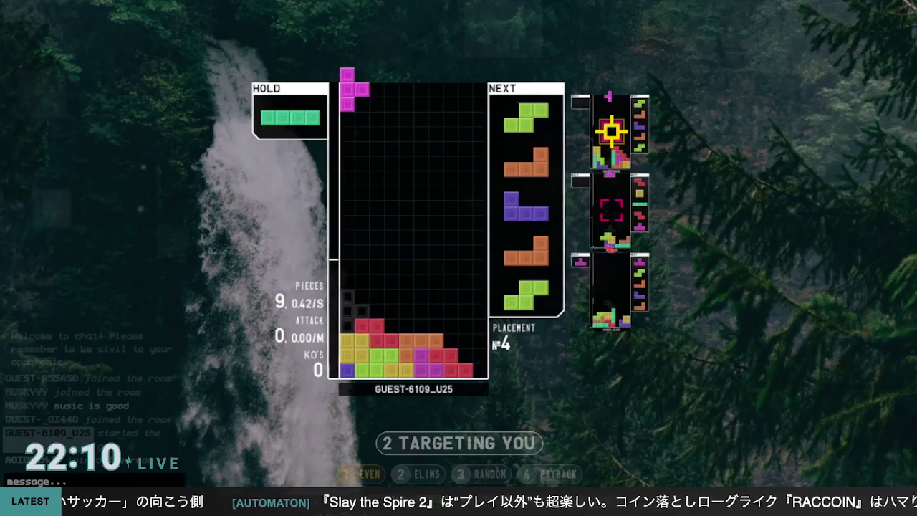
pyautogui.press('space')
# Drop an upright green S on the right side and the orange L onto the stack
pyautogui.press('Right')
pyautogui.press('x')
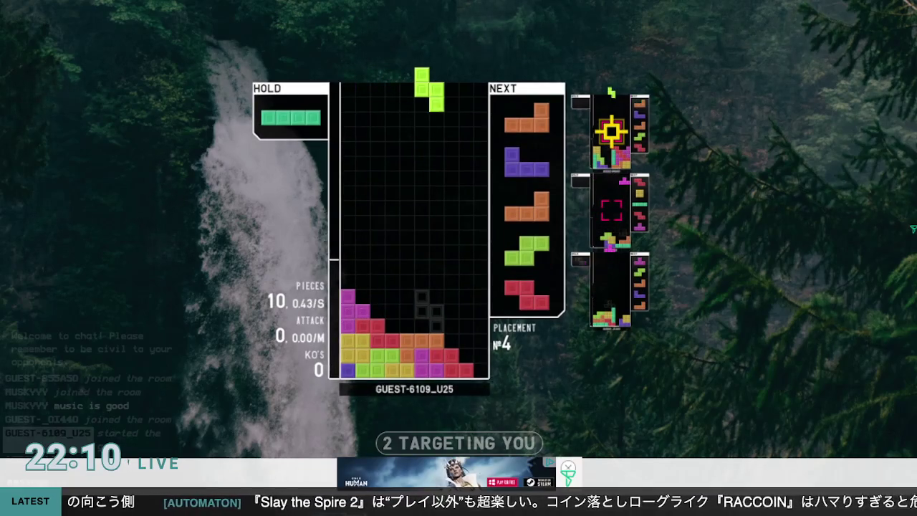
pyautogui.press('space')
pyautogui.press('Right')
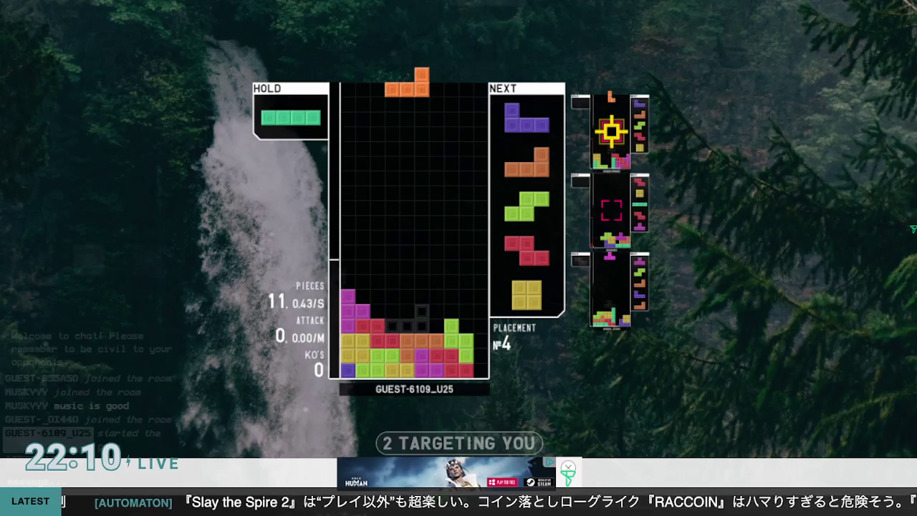
pyautogui.press('space')
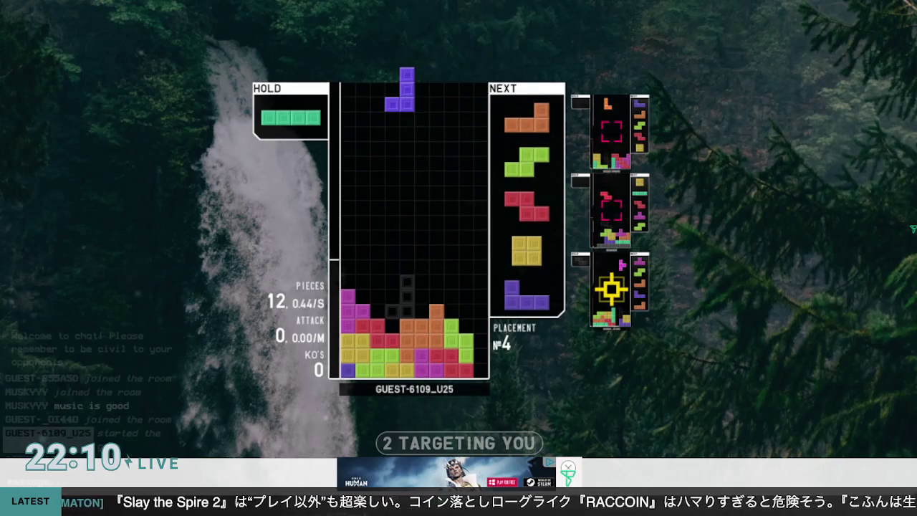
# Try several orientations for the purple J before dropping it onto the stack
pyautogui.press('Left')
pyautogui.press('x')
pyautogui.press('Right')
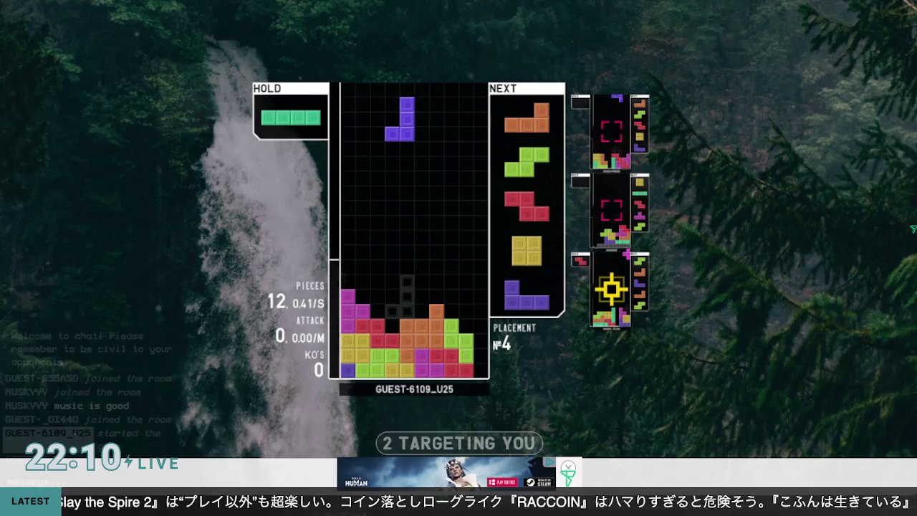
pyautogui.press('Right')
pyautogui.press('Right')
pyautogui.press('x')
pyautogui.press('Right')
pyautogui.press('x')
pyautogui.press('Left')
pyautogui.press('Left')
pyautogui.press('x')
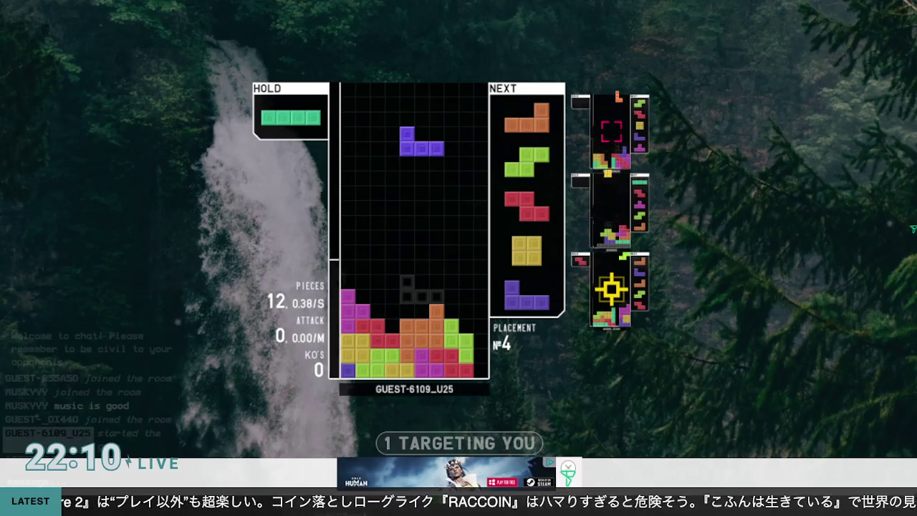
pyautogui.press('x')
pyautogui.press('space')
# Fit the orange L at the right edge to clear two lines
pyautogui.press('z')
pyautogui.press('Left')
pyautogui.press('z')
pyautogui.press('z')
pyautogui.press('Right')
pyautogui.press('Right')
pyautogui.press('Right')
pyautogui.press('x')
pyautogui.press('z')
pyautogui.press('x')
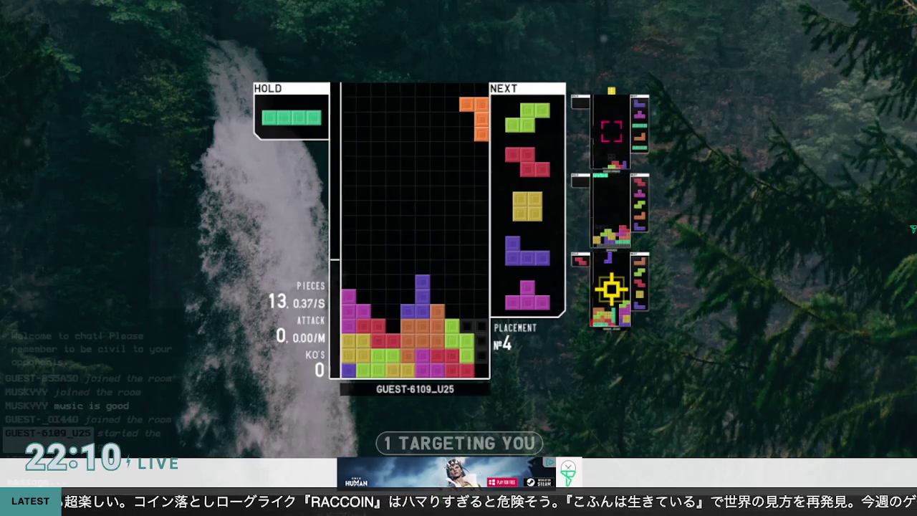
pyautogui.press('space')
# Clear a line with a vertical green S, then stack the red Z and the yellow O on columns 7-8
pyautogui.press('Right')
pyautogui.press('Right')
pyautogui.press('Right')
pyautogui.press('Left')
pyautogui.press('Left')
pyautogui.press('x')
pyautogui.press('Left')
pyautogui.press('Left')
pyautogui.press('Left')
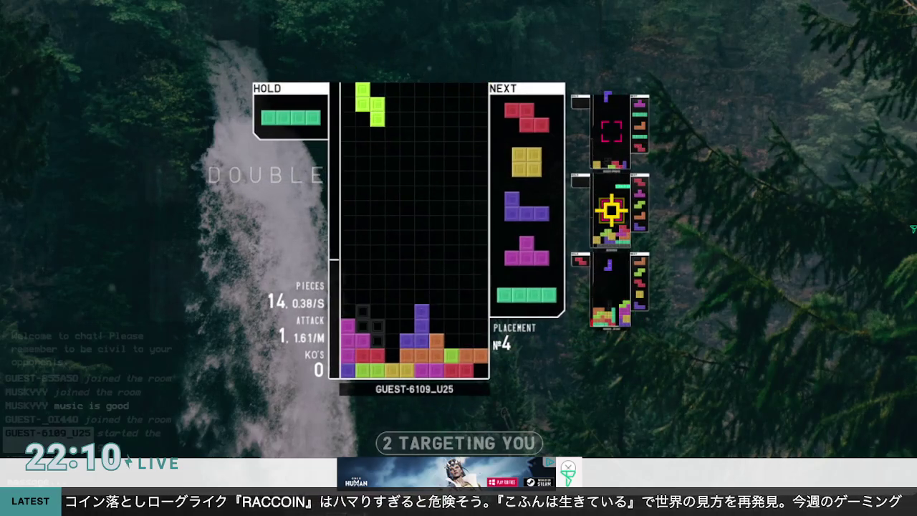
pyautogui.press('Right')
pyautogui.press('space')
pyautogui.press('Left')
pyautogui.press('space')
pyautogui.press('Left')
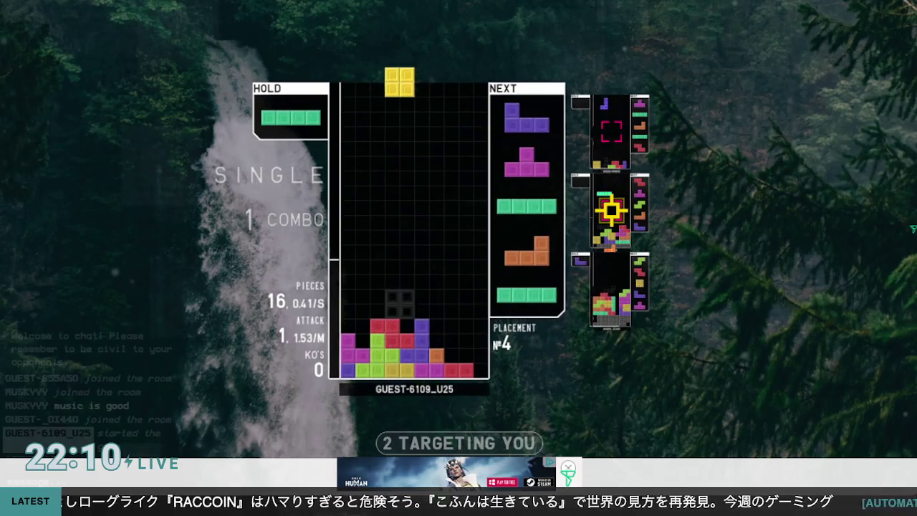
pyautogui.press('Right')
pyautogui.press('Right')
pyautogui.press('Right')
pyautogui.press('space')
# Drop a vertical purple J on the right stack and the magenta T into columns 1-2
pyautogui.press('Right')
pyautogui.press('Right')
pyautogui.press('Right')
pyautogui.press('Left')
pyautogui.press('Left')
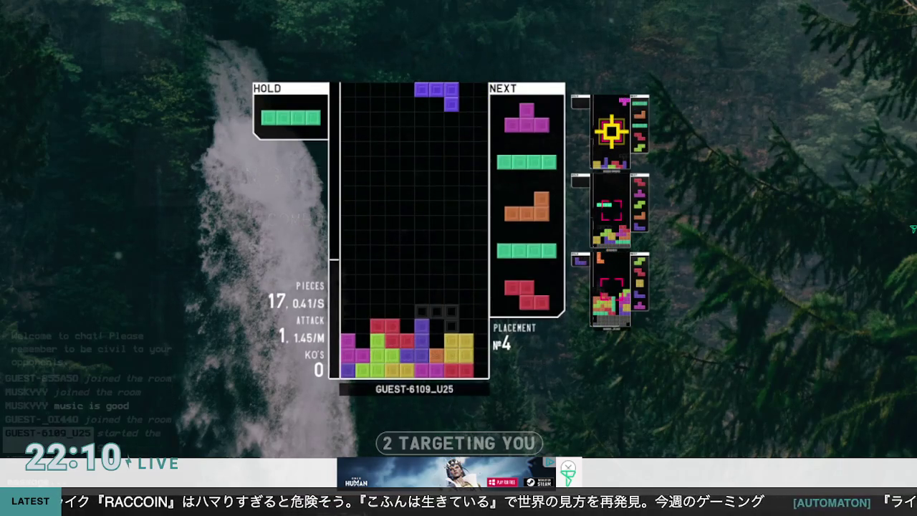
pyautogui.press('x')
pyautogui.press('z')
pyautogui.press('Right')
pyautogui.press('x')
pyautogui.press('Right')
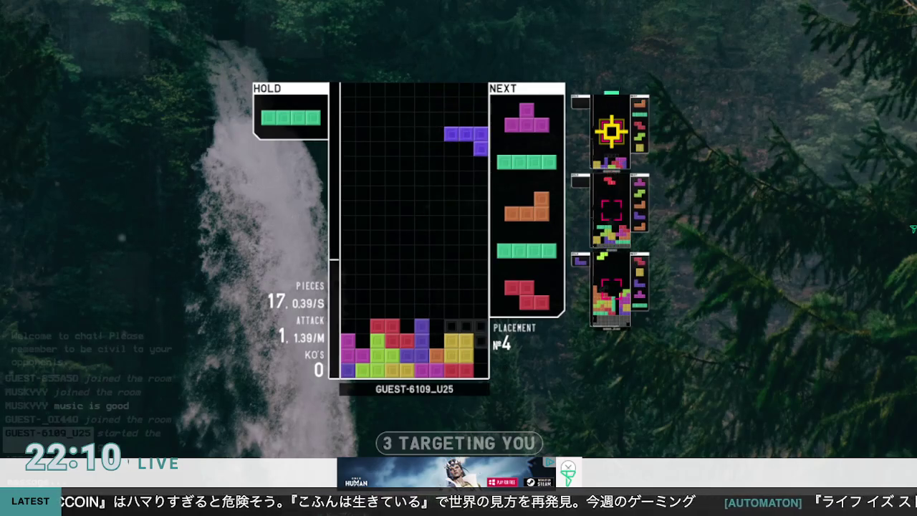
pyautogui.press('z')
pyautogui.press('space')
pyautogui.press('Left')
pyautogui.press('Left')
pyautogui.press('Left')
pyautogui.press('space')
# Place a vertical cyan I, the upright orange L at columns 2-3, and another I at the far left
pyautogui.press('z')
pyautogui.press('Right')
pyautogui.press('Right')
pyautogui.press('space')
pyautogui.press('z')
pyautogui.press('z')
pyautogui.press('Left')
pyautogui.press('Left')
pyautogui.press('Left')
pyautogui.press('Left')
pyautogui.press('Right')
pyautogui.press('Right')
pyautogui.press('z')
pyautogui.press('z')
pyautogui.press('space')
pyautogui.press('z')
pyautogui.press('Left')
pyautogui.press('Left')
pyautogui.press('Left')
pyautogui.press('space')
pyautogui.press('z')
# Drop the red Z and green S, hold the yellow O, and drop a vertical I into column 2
pyautogui.press('Right')
pyautogui.press('space')
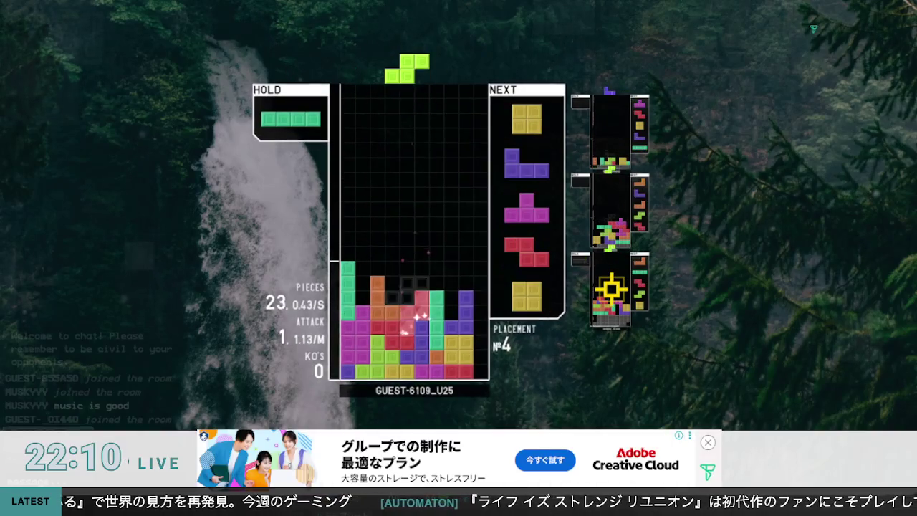
pyautogui.press('space')
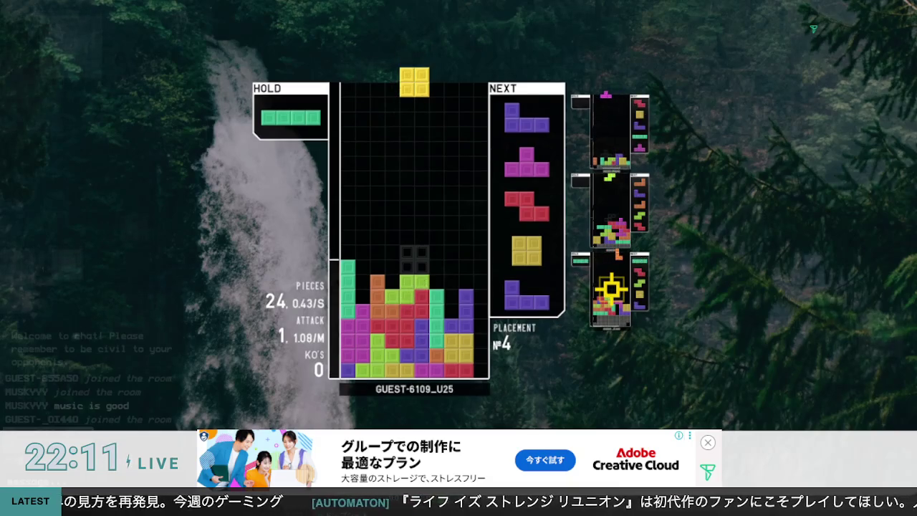
pyautogui.press('c')
pyautogui.press('z')
pyautogui.press('Left')
pyautogui.press('Left')
pyautogui.press('Left')
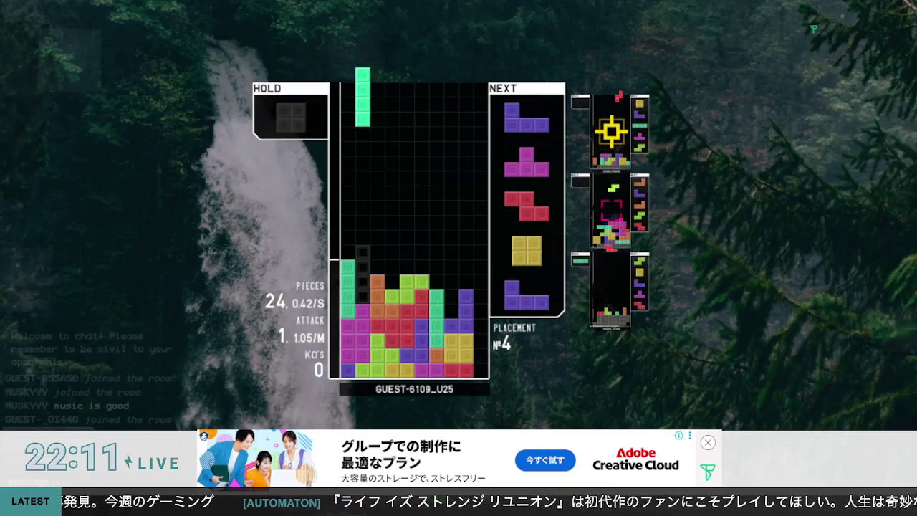
pyautogui.press('space')
# Stack the purple J on the right, the magenta T against the left wall, then the red Z and yellow O
pyautogui.press('z')
pyautogui.press('Right')
pyautogui.press('Right')
pyautogui.press('Right')
pyautogui.press('space')
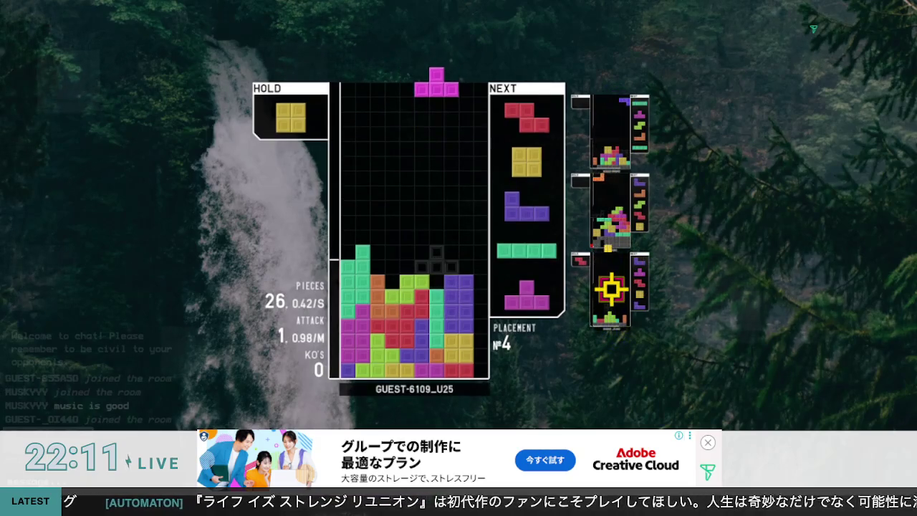
pyautogui.press('a')
pyautogui.press('Left')
pyautogui.press('Left')
pyautogui.press('Left')
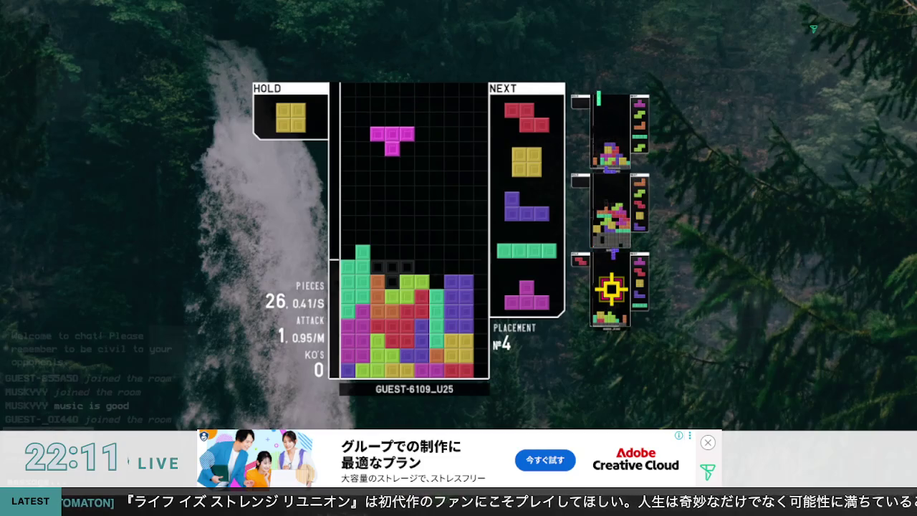
pyautogui.press('z')
pyautogui.press('Left')
pyautogui.press('Left')
pyautogui.press('Left')
pyautogui.press('space')
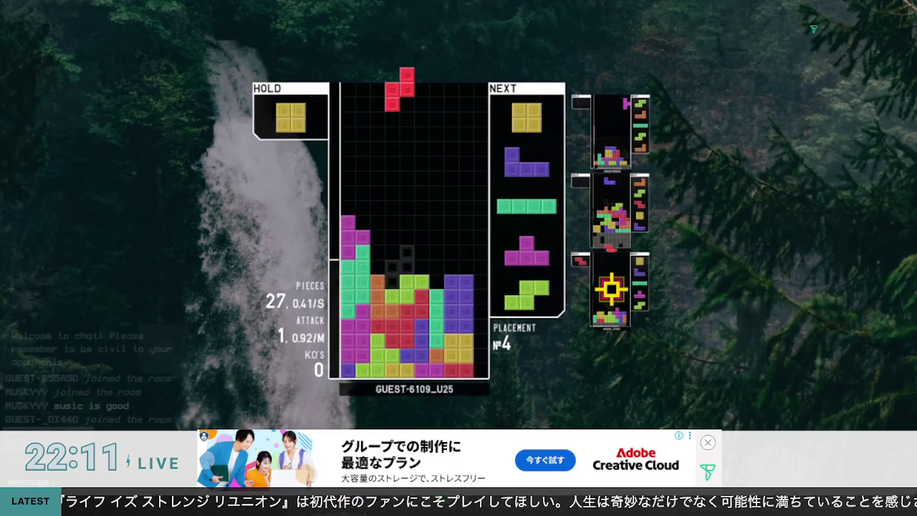
pyautogui.press('Left')
pyautogui.press('space')
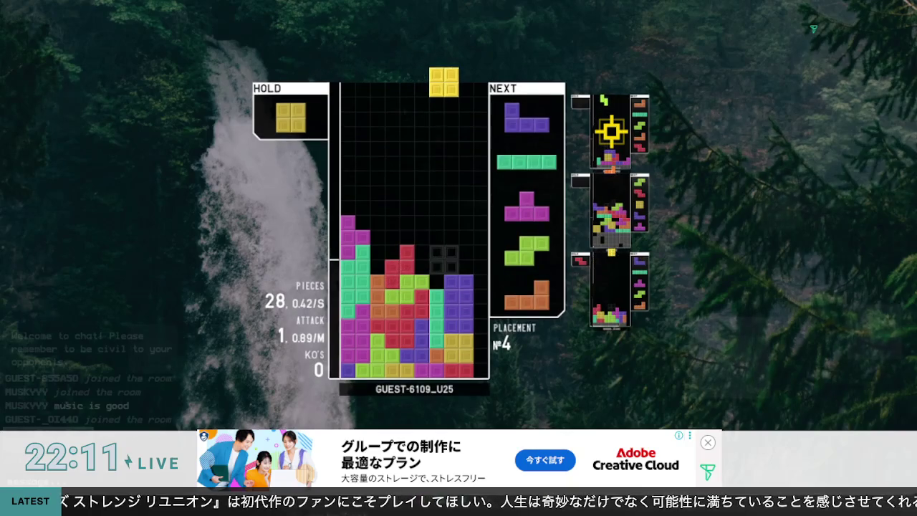
pyautogui.press('space')
# Hold the purple J, place the yellow O, and drop the cyan I into the right well for a quad
pyautogui.press('z')
pyautogui.press('Right')
pyautogui.press('Right')
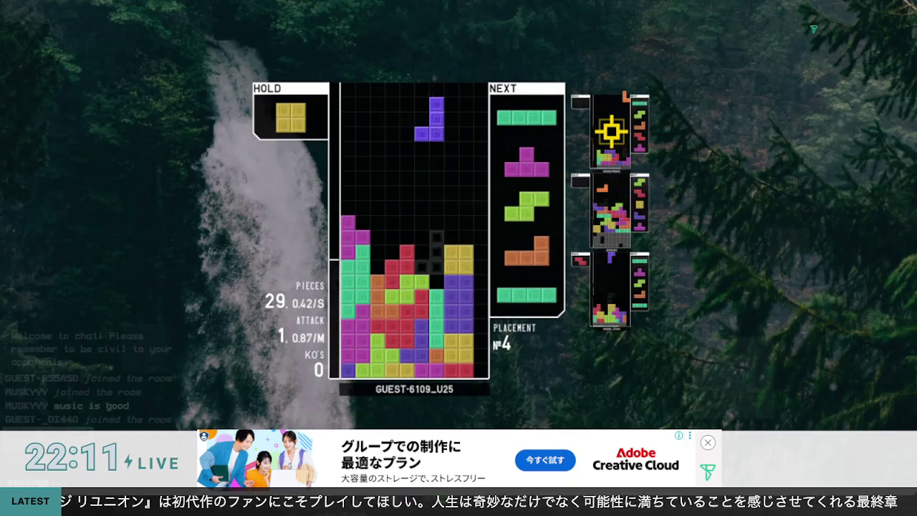
pyautogui.press('z')
pyautogui.press('c')
pyautogui.press('Right')
pyautogui.press('Right')
pyautogui.press('Right')
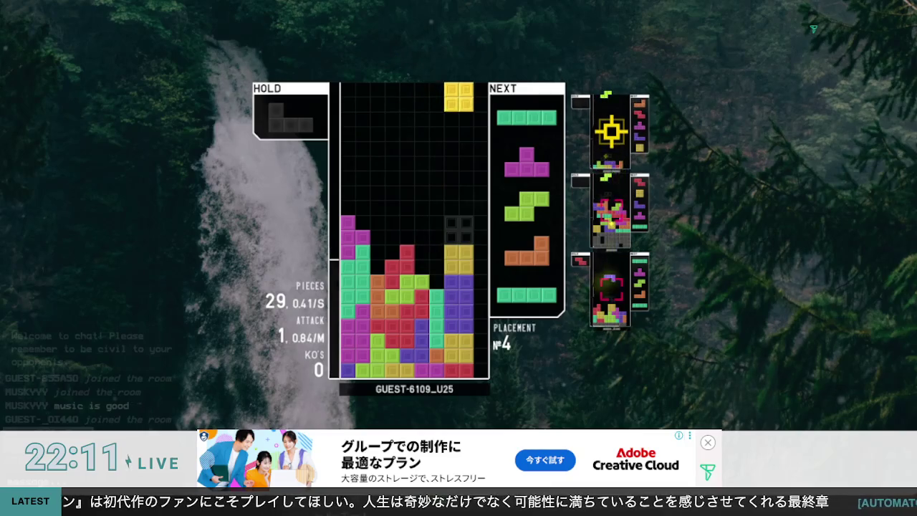
pyautogui.press('space')
pyautogui.press('x')
pyautogui.press('Right')
pyautogui.press('Right')
pyautogui.press('Right')
pyautogui.press('space')
pyautogui.press('z')
pyautogui.press('Right')
pyautogui.press('Right')
# Drop the magenta T, hold the green S, and drop the purple J into the right well
pyautogui.press('space')
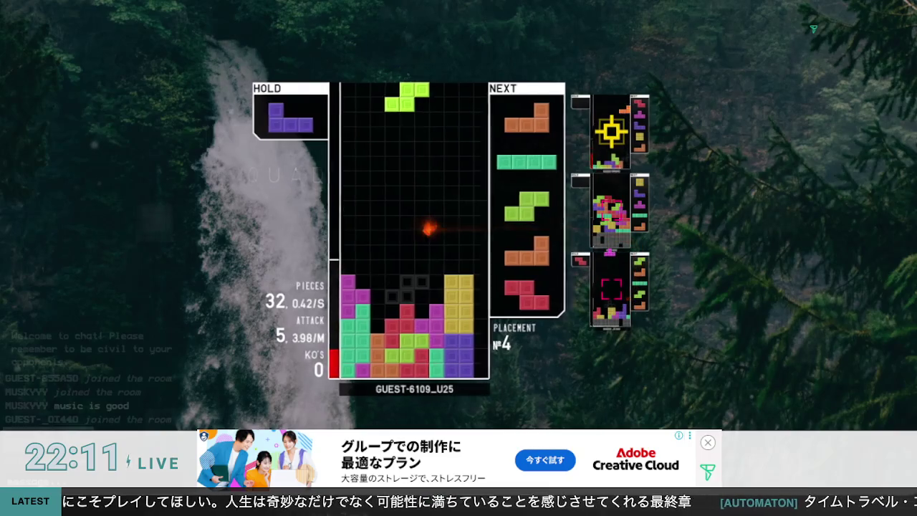
pyautogui.press('x')
pyautogui.press('c')
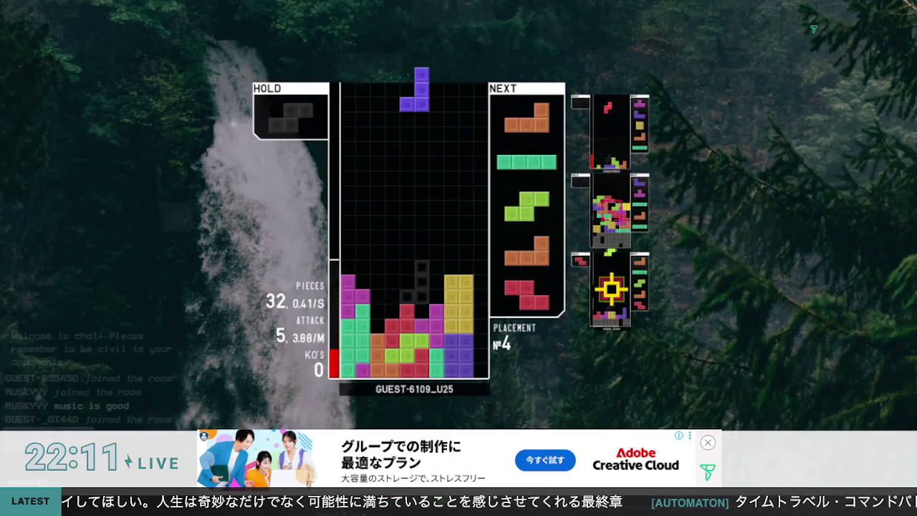
pyautogui.press('x')
pyautogui.press('Right')
pyautogui.press('Right')
pyautogui.press('Right')
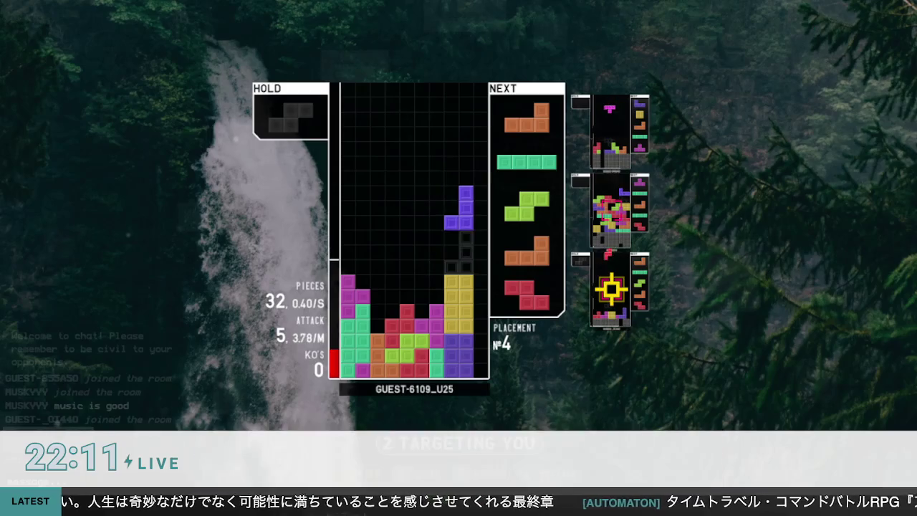
pyautogui.press('space')
# Hold the orange L and drop an upright green S at the far left
pyautogui.press('z')
pyautogui.press('Right')
pyautogui.press('Left')
pyautogui.press('Left')
pyautogui.press('Left')
pyautogui.press('Left')
pyautogui.press('c')
pyautogui.press('z')
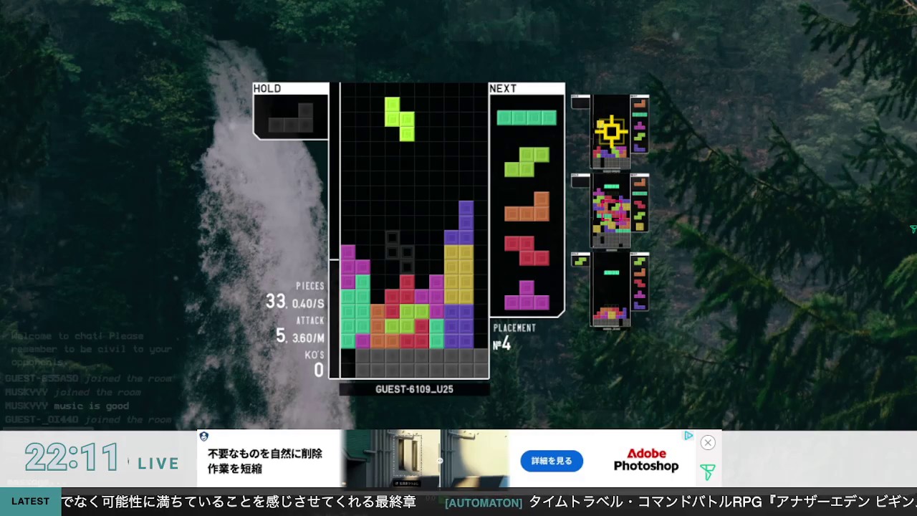
pyautogui.press('Left')
pyautogui.press('Left')
pyautogui.press('Left')
pyautogui.press('space')
# Drop a vertical cyan I in column 7 beside the purple stack, then an upright green S
pyautogui.press('z')
pyautogui.press('Left')
pyautogui.press('Right')
pyautogui.press('Right')
pyautogui.press('Right')
pyautogui.press('space')
pyautogui.press('z')
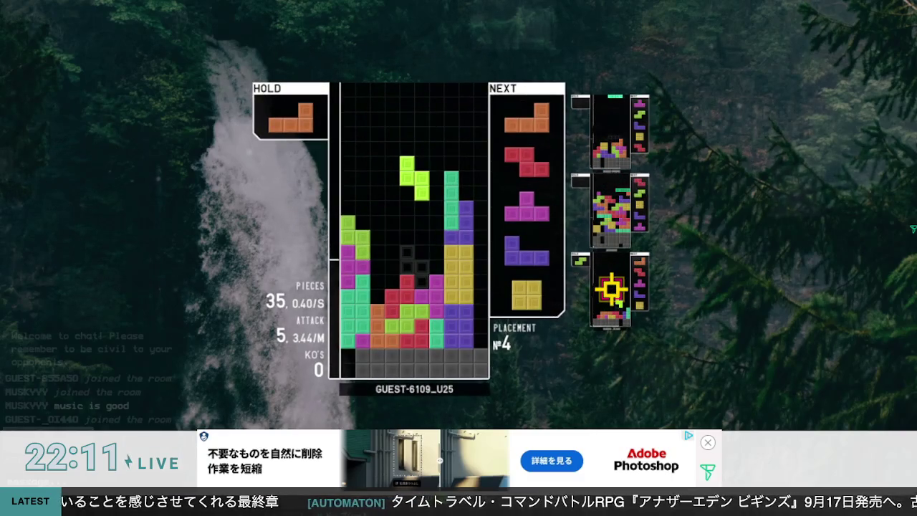
pyautogui.press('space')
# Hold the red Z, lock the orange L on the stack's left, and drop the T one column right
pyautogui.press('z')
pyautogui.press('c')
pyautogui.press('a')
pyautogui.press('Left')
pyautogui.press('Down')
pyautogui.press('z')
pyautogui.press('space')
pyautogui.press('c')
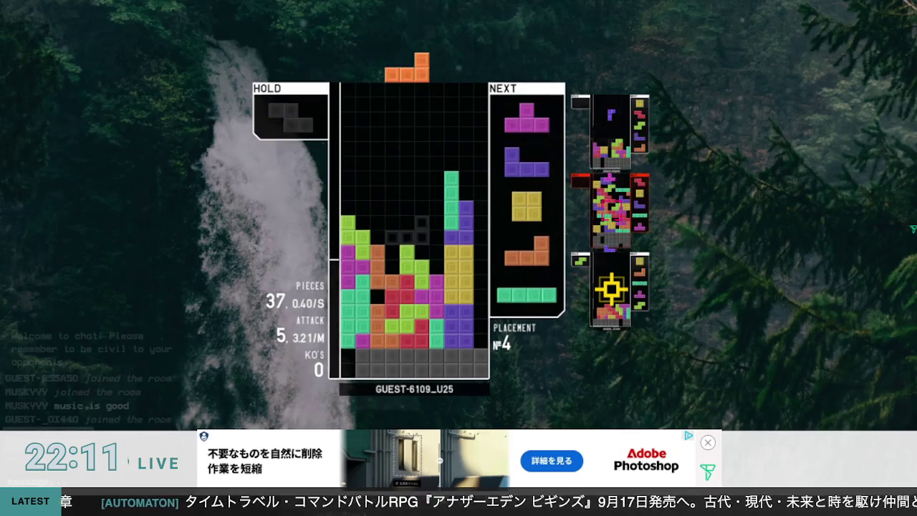
pyautogui.press('space')
pyautogui.press('Right')
pyautogui.press('space')
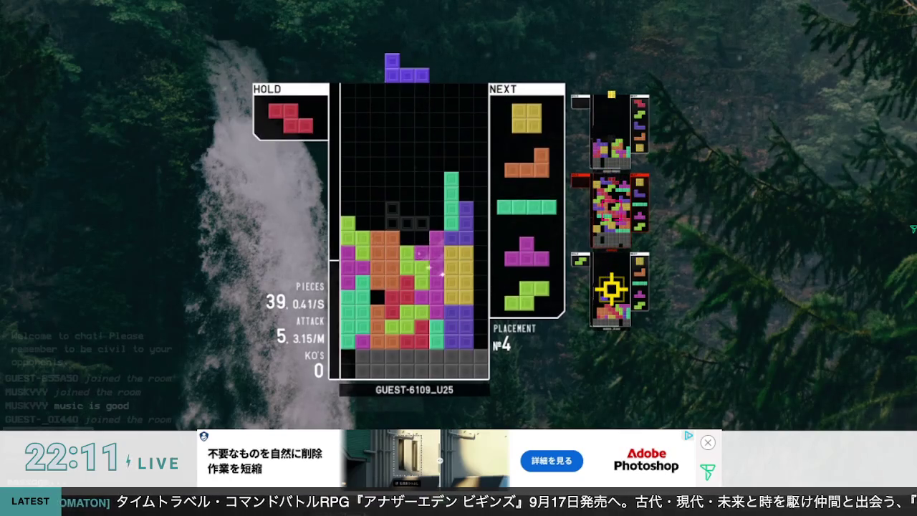
# Drop the yellow O and orange L, then send the cyan I down the right well for a triple
pyautogui.press('z')
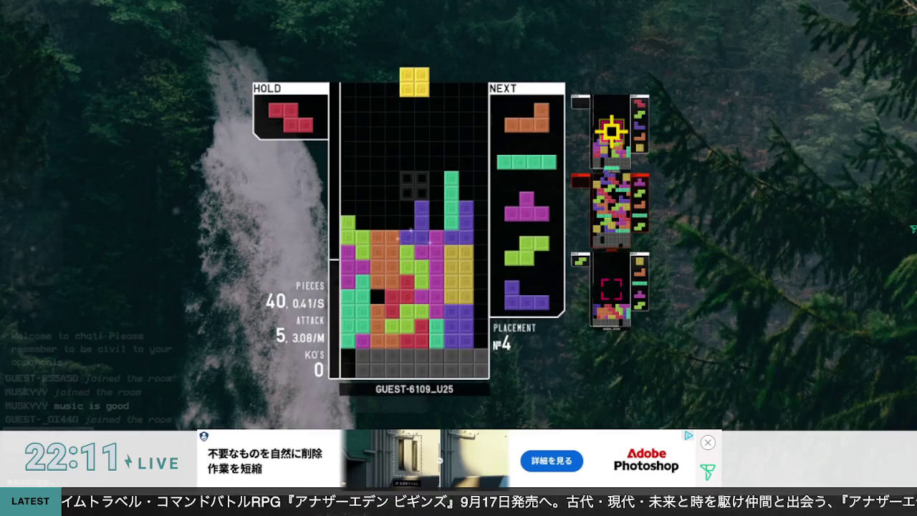
pyautogui.press('Left')
pyautogui.press('Left')
pyautogui.press('Left')
pyautogui.press('Right')
pyautogui.press('Right')
pyautogui.press('space')
pyautogui.press('x')
pyautogui.press('Left')
pyautogui.press('Left')
pyautogui.press('Left')
pyautogui.press('space')
pyautogui.press('x')
pyautogui.press('Right')
pyautogui.press('Right')
pyautogui.press('Right')
pyautogui.press('space')
# Place the magenta T and the upright green S on the left side of the stack
pyautogui.press('x')
pyautogui.press('Left')
pyautogui.press('Left')
pyautogui.press('Left')
pyautogui.press('Right')
pyautogui.press('Right')
pyautogui.press('Right')
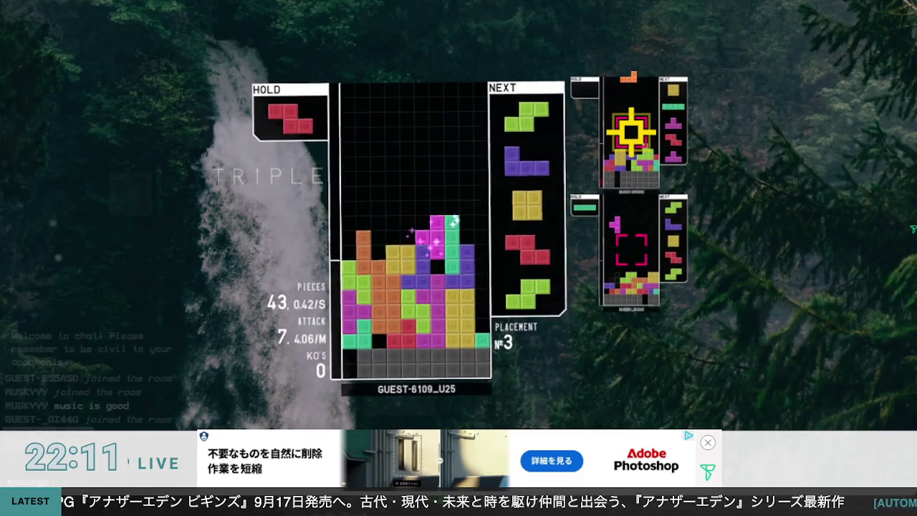
pyautogui.press('Left')
pyautogui.press('Left')
pyautogui.press('Left')
pyautogui.press('space')
pyautogui.press('z')
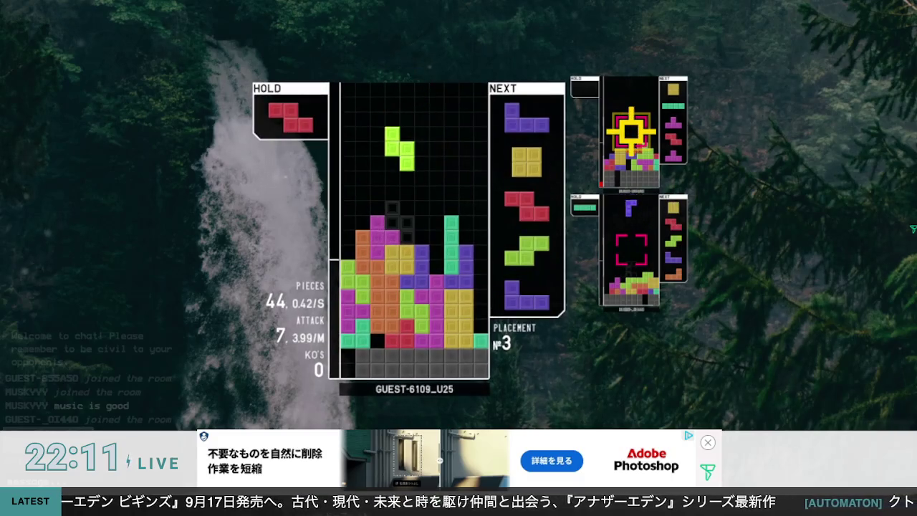
pyautogui.press('space')
# Hold the J, drop the red Z and yellow O, then clear a line with another Z
pyautogui.press('Right')
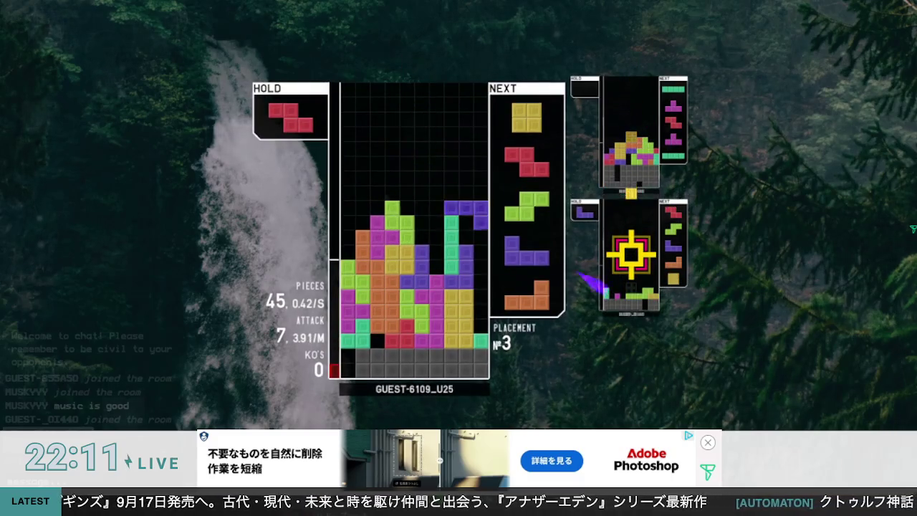
pyautogui.press('c')
pyautogui.press('x')
pyautogui.press('Right')
pyautogui.press('Right')
pyautogui.press('Right')
pyautogui.press('Right')
pyautogui.press('space')
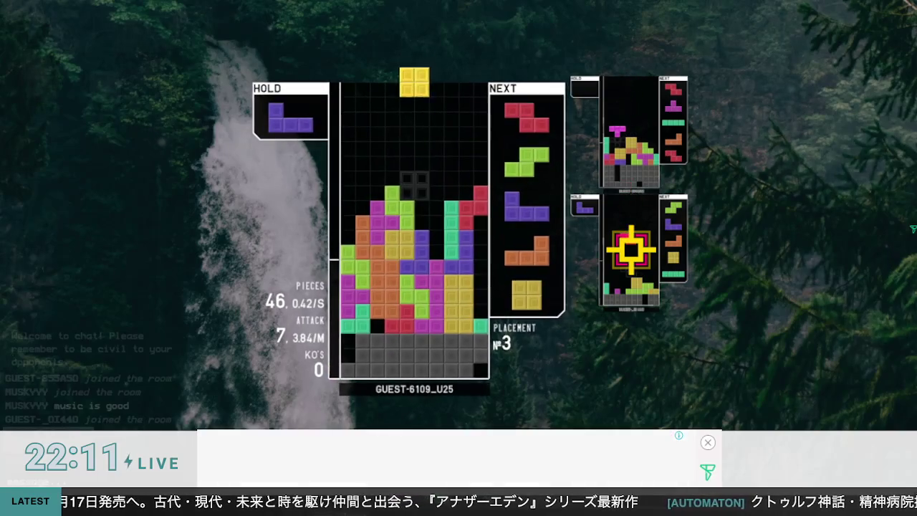
pyautogui.press('Right')
pyautogui.press('space')
pyautogui.press('x')
pyautogui.press('Left')
pyautogui.press('Left')
pyautogui.press('Left')
pyautogui.press('space')
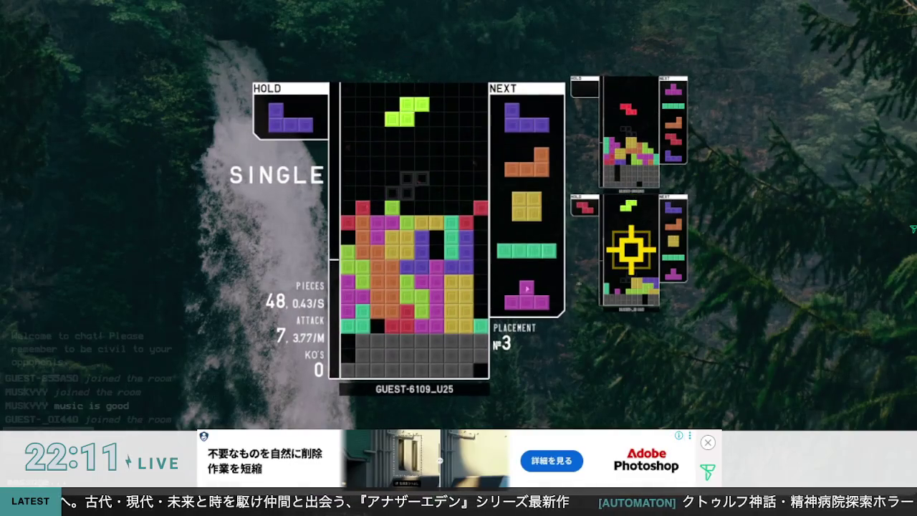
# Stack the green S, purple J and yellow O while holding the orange L
pyautogui.press('space')
pyautogui.press('Right')
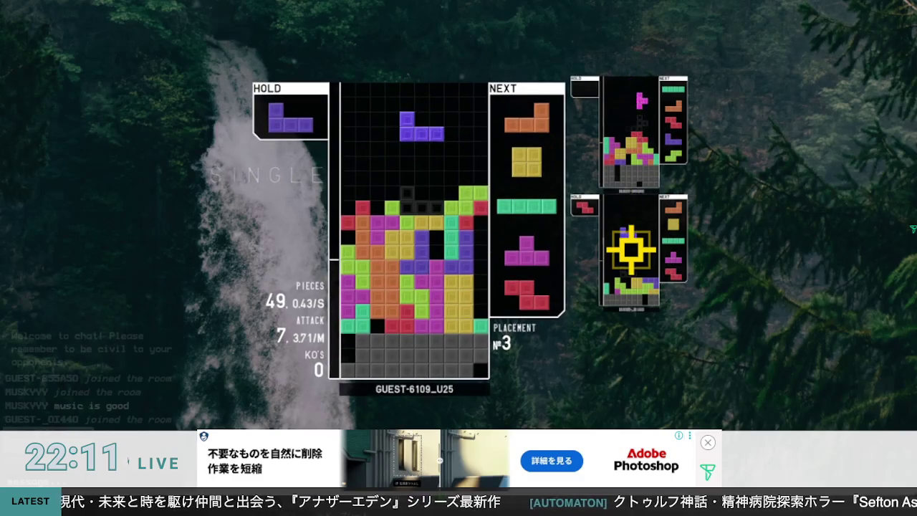
pyautogui.press('space')
pyautogui.press('c')
pyautogui.press('Right')
pyautogui.press('Right')
pyautogui.press('Right')
pyautogui.press('Left')
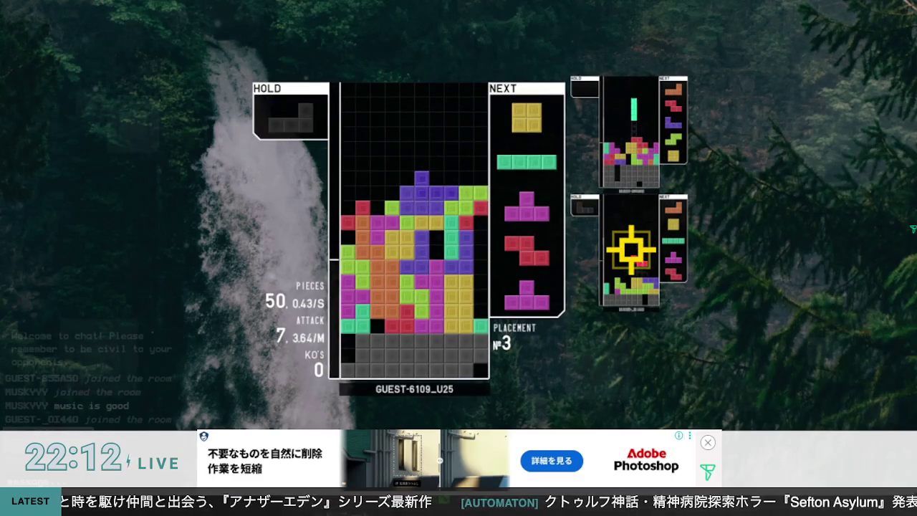
pyautogui.press('Right')
pyautogui.press('Right')
pyautogui.press('space')
# Stand a cyan I against the left wall and clear two lines with the T
pyautogui.press('Up')
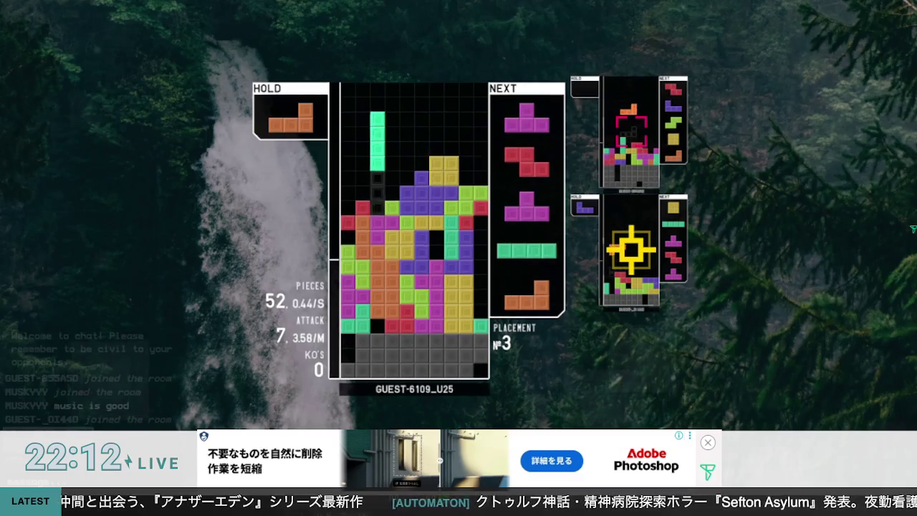
pyautogui.press('Left')
pyautogui.press('Left')
pyautogui.press('Left')
pyautogui.press('space')
pyautogui.press('z')
pyautogui.press('Left')
pyautogui.press('space')
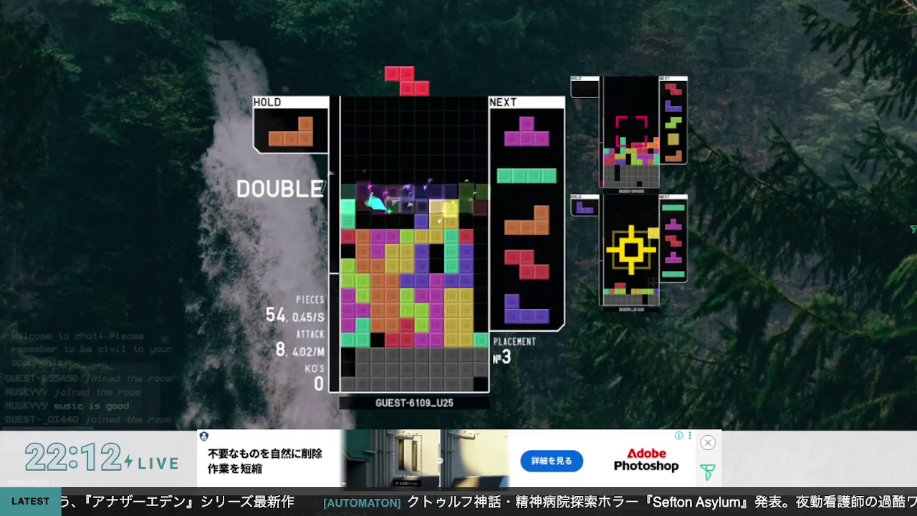
# Place the red Z and T, then drop a vertical I at the right wall for four lines
pyautogui.press('Left')
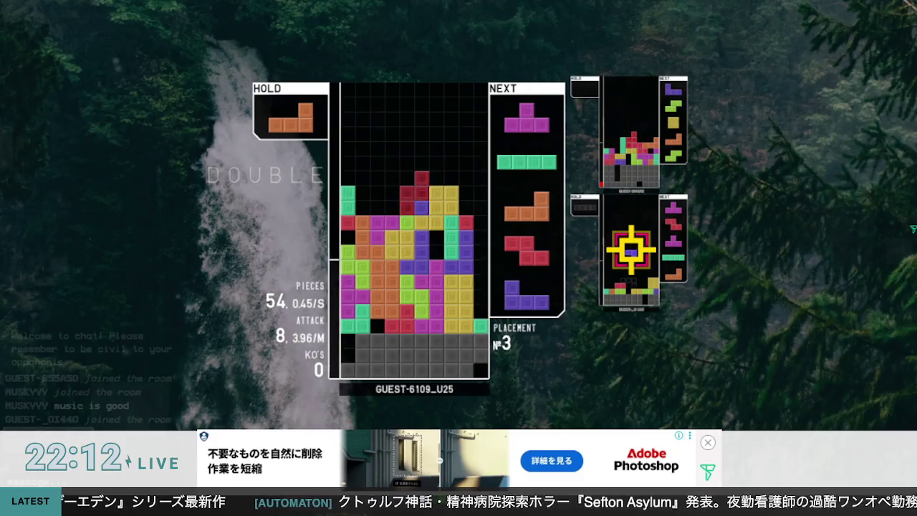
pyautogui.press('Right')
pyautogui.press('space')
pyautogui.press('Left')
pyautogui.press('Left')
pyautogui.press('space')
pyautogui.press('Up')
pyautogui.press('Right')
pyautogui.press('Right')
pyautogui.press('Right')
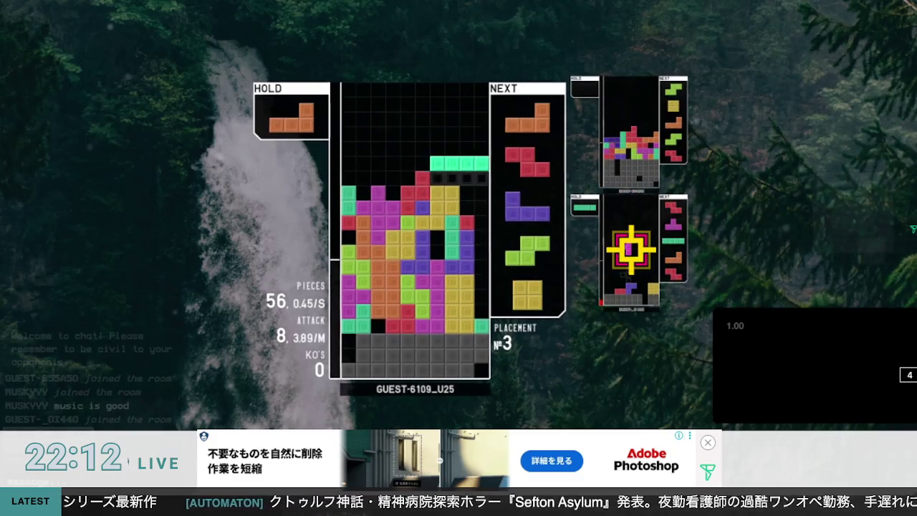
pyautogui.press('space')
# Clear two lines with the orange L, then stack a red Z, purple J and another L
pyautogui.press('Right')
pyautogui.press('space')
pyautogui.press('Right')
pyautogui.press('Right')
pyautogui.press('space')
pyautogui.press('z')
pyautogui.press('Right')
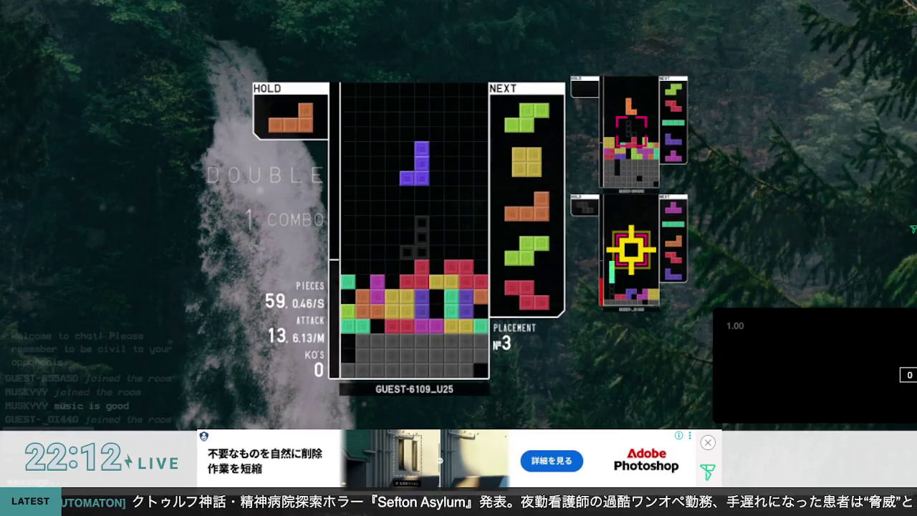
pyautogui.press('Up')
pyautogui.press('Up')
pyautogui.press('Left')
pyautogui.press('Left')
pyautogui.press('space')
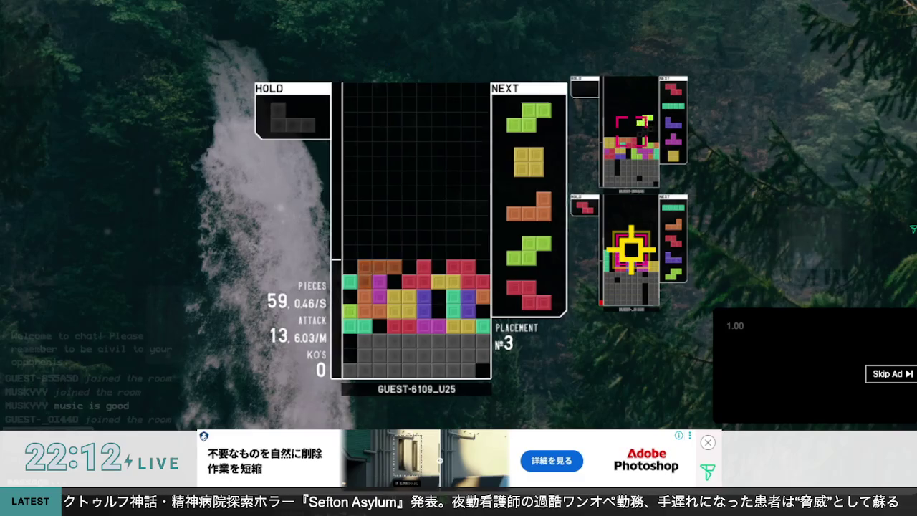
# Place the green S and yellow O, then hold the L and lay the J over columns 2–4
pyautogui.press('Up')
pyautogui.press('Right')
pyautogui.press('Right')
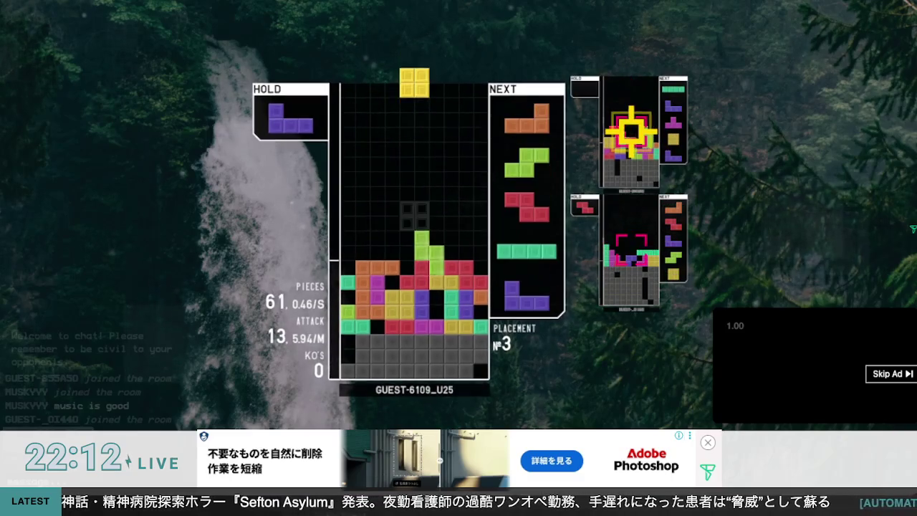
pyautogui.press('Right')
pyautogui.press('Right')
pyautogui.press('Right')
pyautogui.press('space')
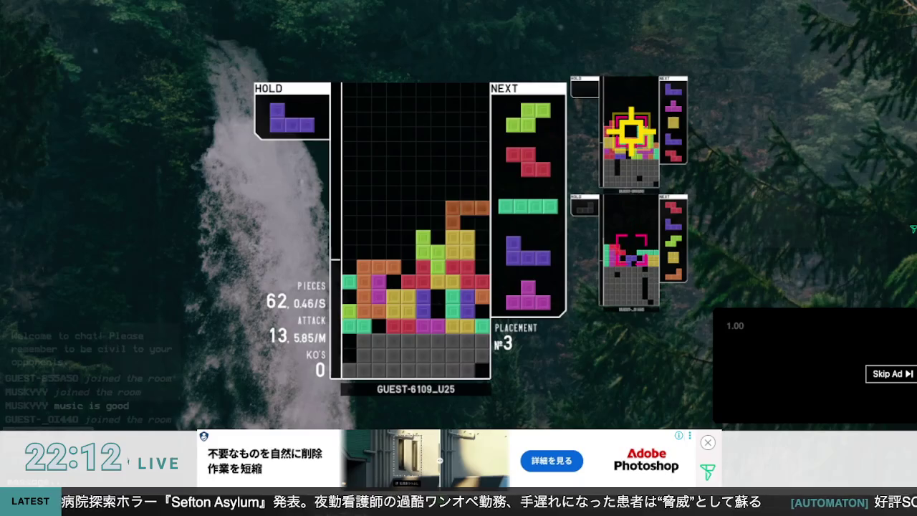
pyautogui.press('c')
pyautogui.press('Up')
pyautogui.press('Up')
pyautogui.press('Left')
pyautogui.press('Left')
pyautogui.press('Left')
pyautogui.press('Down')
pyautogui.press('Up')
pyautogui.press('Right')
pyautogui.press('Right')
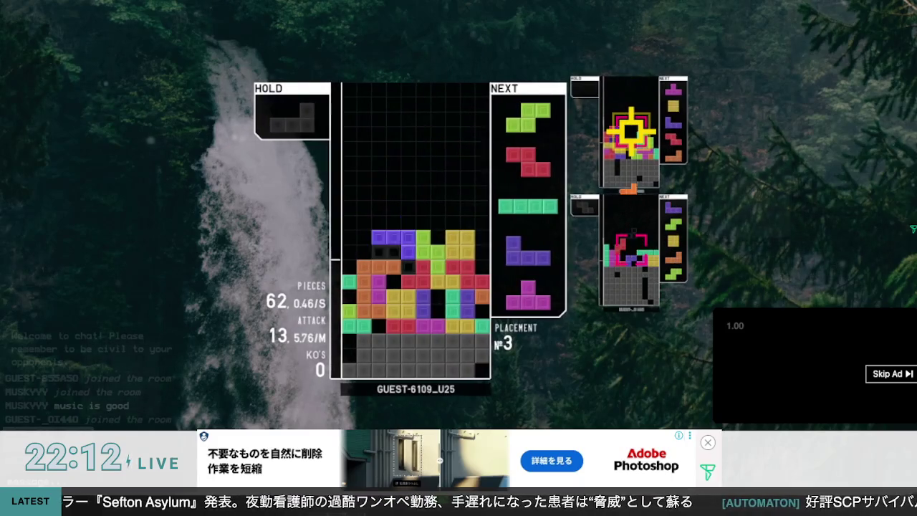
# Drop the flipped orange L, a vertical red Z, and a cyan I into the left column
pyautogui.press('Up')
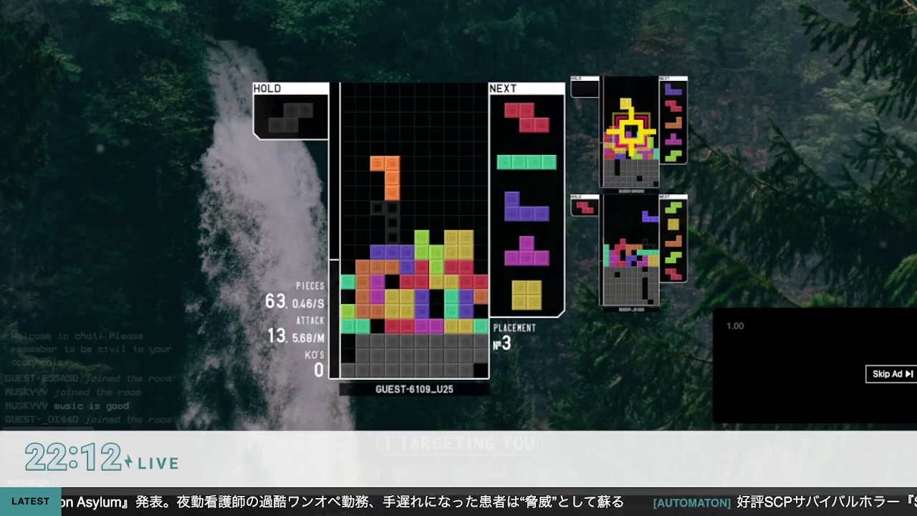
pyautogui.press('Up')
pyautogui.press('Left')
pyautogui.press('Left')
pyautogui.press('space')
pyautogui.press('Up')
pyautogui.press('Right')
pyautogui.press('space')
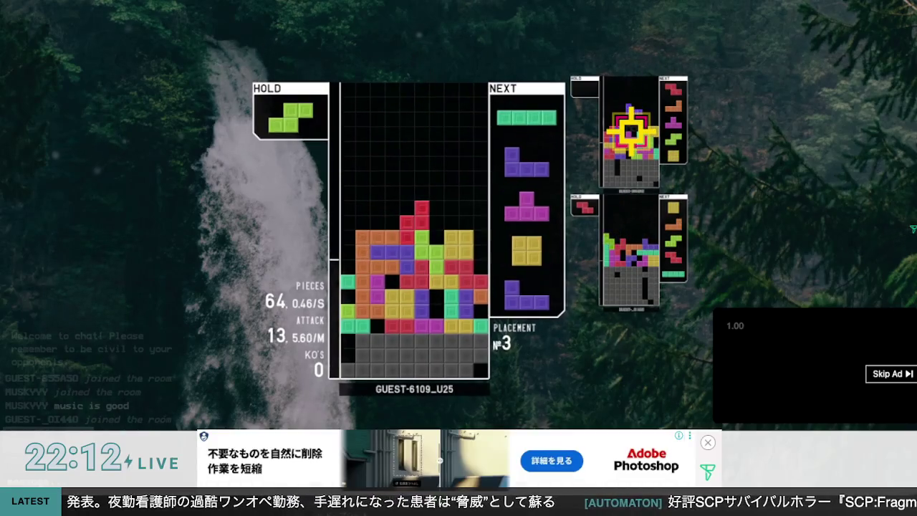
pyautogui.press('Up')
pyautogui.press('Left')
pyautogui.press('Left')
pyautogui.press('Left')
pyautogui.press('space')
# Lock the T and O left of centre, hold the J, and clear two lines with the S
pyautogui.press('Left')
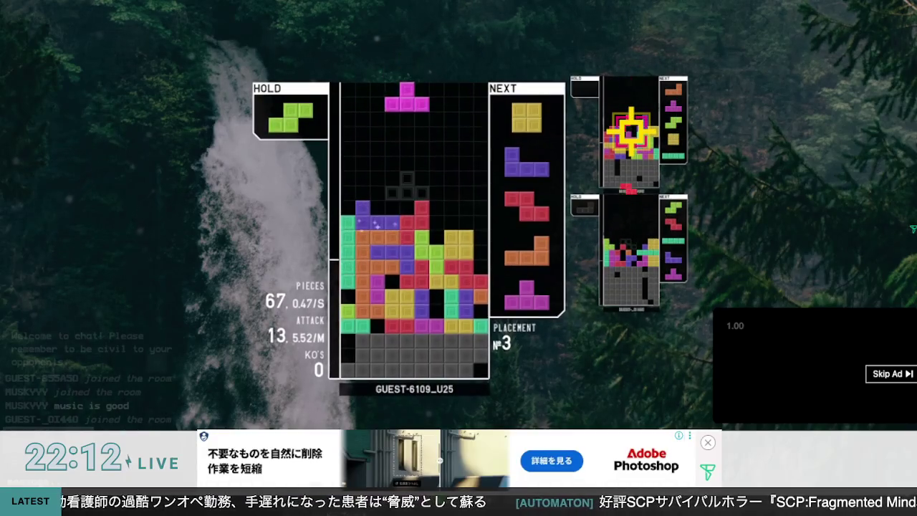
pyautogui.press('Left')
pyautogui.press('Left')
pyautogui.press('space')
pyautogui.press('Left')
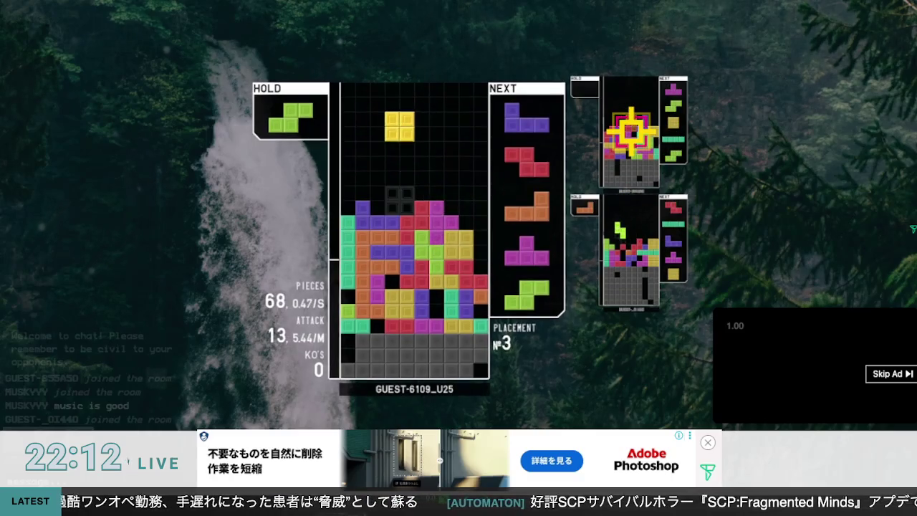
pyautogui.press('space')
pyautogui.press('c')
pyautogui.press('Up')
pyautogui.press('Right')
pyautogui.press('Right')
pyautogui.press('Right')
pyautogui.press('space')
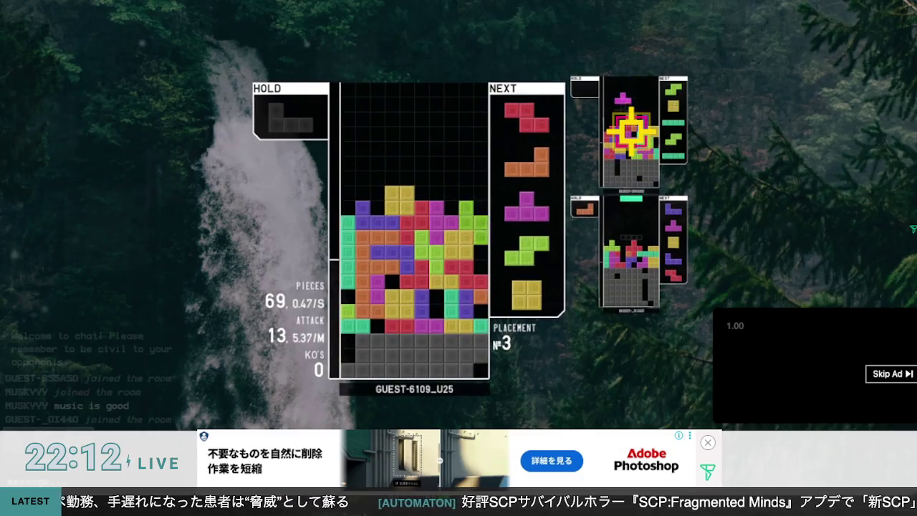
# Hold the red Z and settle the purple J on the stack's top-left
pyautogui.press('Left')
pyautogui.press('Left')
pyautogui.press('Left')
pyautogui.press('Up')
pyautogui.press('c')
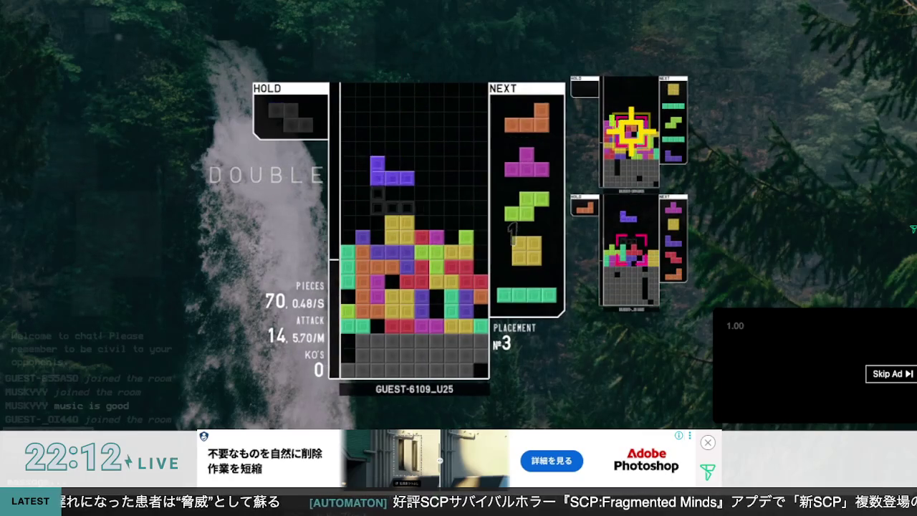
pyautogui.press('Left')
pyautogui.press('Left')
pyautogui.press('space')
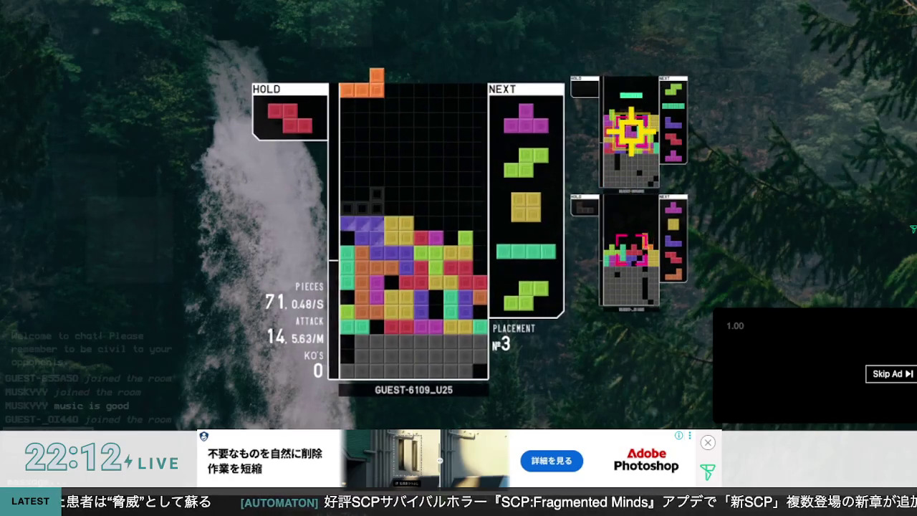
# Put the orange L in hold and lock a vertical red Z on the right side
pyautogui.press('Right')
pyautogui.press('Right')
pyautogui.press('Right')
pyautogui.press('Up')
pyautogui.press('Right')
pyautogui.press('c')
pyautogui.press('Left')
pyautogui.press('Up')
pyautogui.press('Right')
pyautogui.press('Right')
pyautogui.press('Right')
pyautogui.press('Right')
pyautogui.press('Right')
pyautogui.press('space')
pyautogui.press('space')
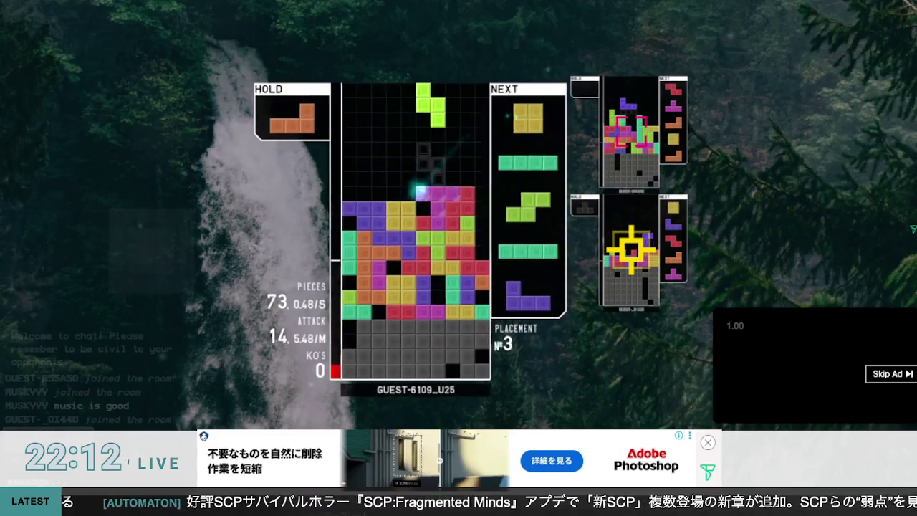
# Place the green S and O at the far left, then the held L flat on the right
pyautogui.press('z')
pyautogui.press('Left')
pyautogui.press('Left')
pyautogui.press('Left')
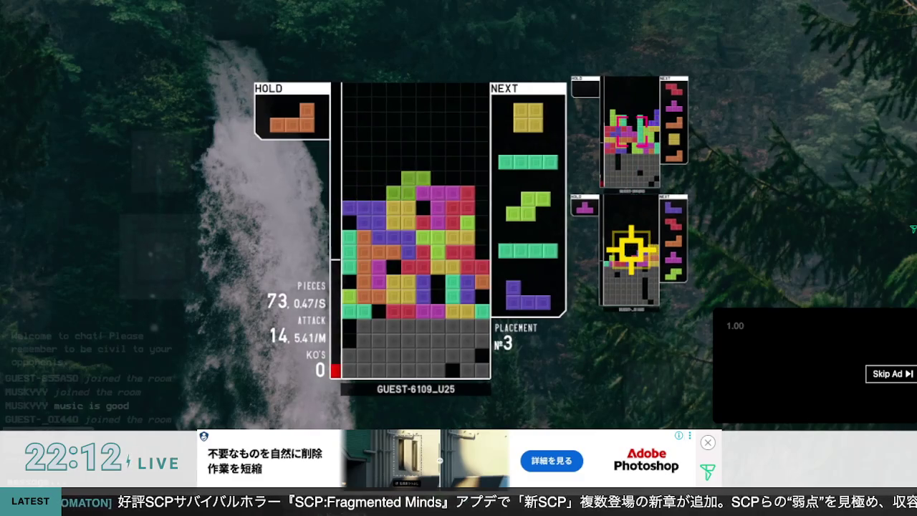
pyautogui.press('space')
pyautogui.press('Left')
pyautogui.press('Left')
pyautogui.press('Left')
pyautogui.press('space')
pyautogui.press('c')
pyautogui.press('z')
pyautogui.press('Right')
pyautogui.press('Right')
pyautogui.press('Right')
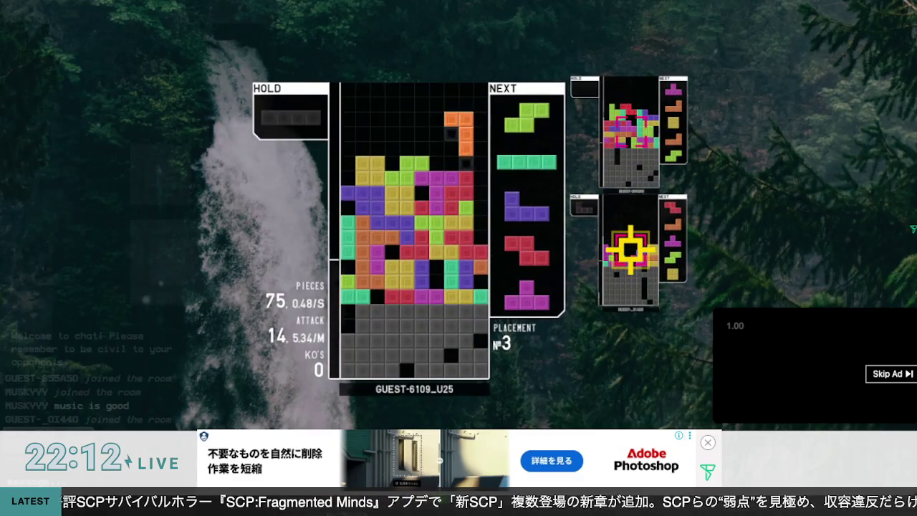
pyautogui.press('z')
pyautogui.press('space')
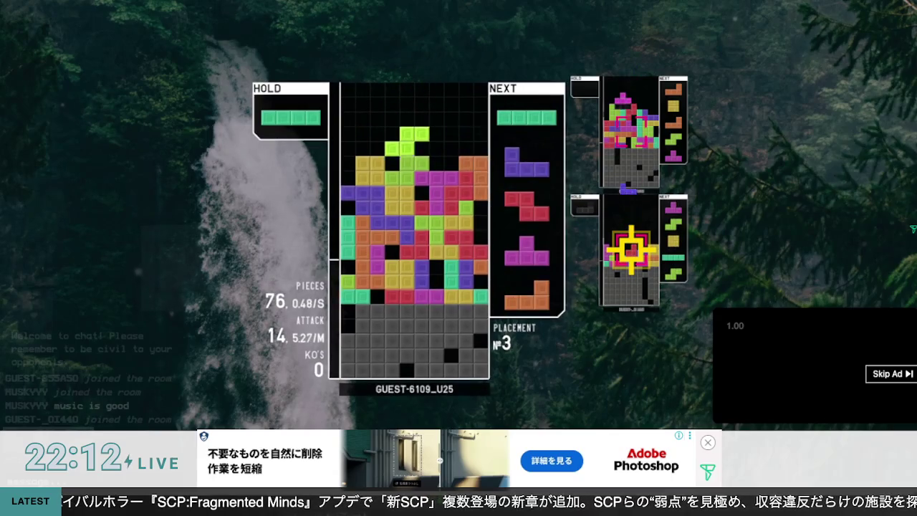
# Clear single lines with a vertical I and a red Z, locking the J at the left
pyautogui.press('Left')
pyautogui.press('space')
pyautogui.press('z')
pyautogui.press('Left')
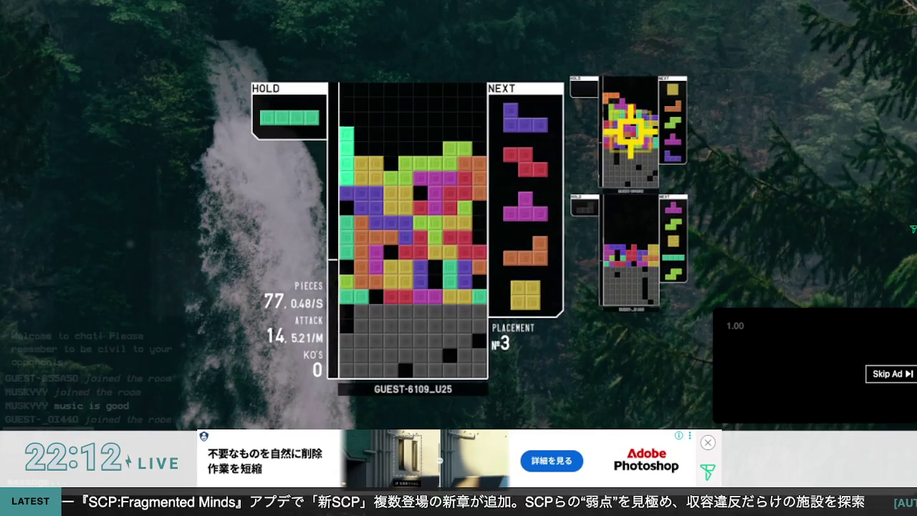
pyautogui.press('space')
pyautogui.press('Left')
pyautogui.press('Left')
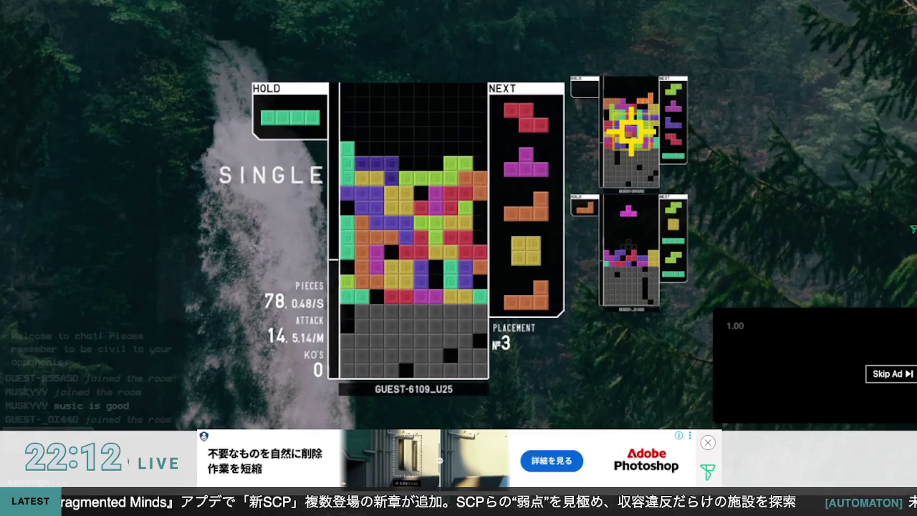
pyautogui.press('space')
pyautogui.press('x')
pyautogui.press('space')
# Hold the T, clear two lines with an upright I, and lock an orange L at right
pyautogui.press('c')
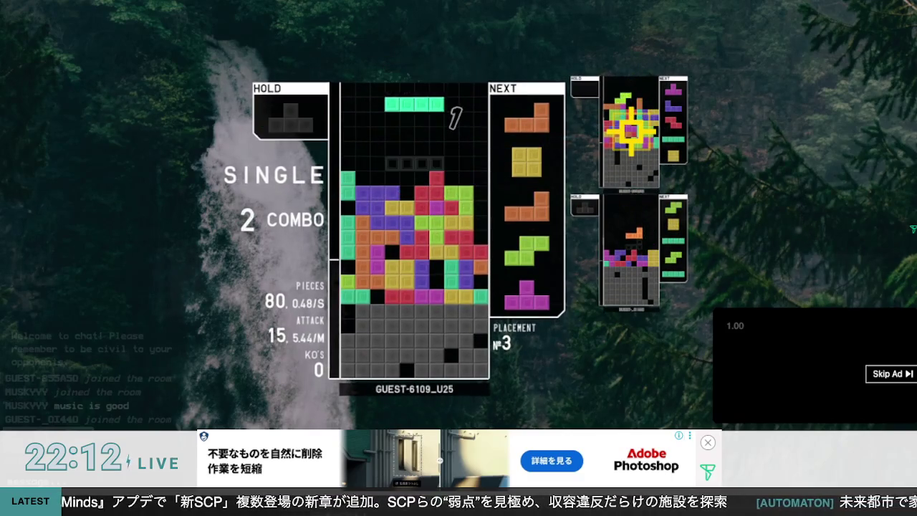
pyautogui.press('x')
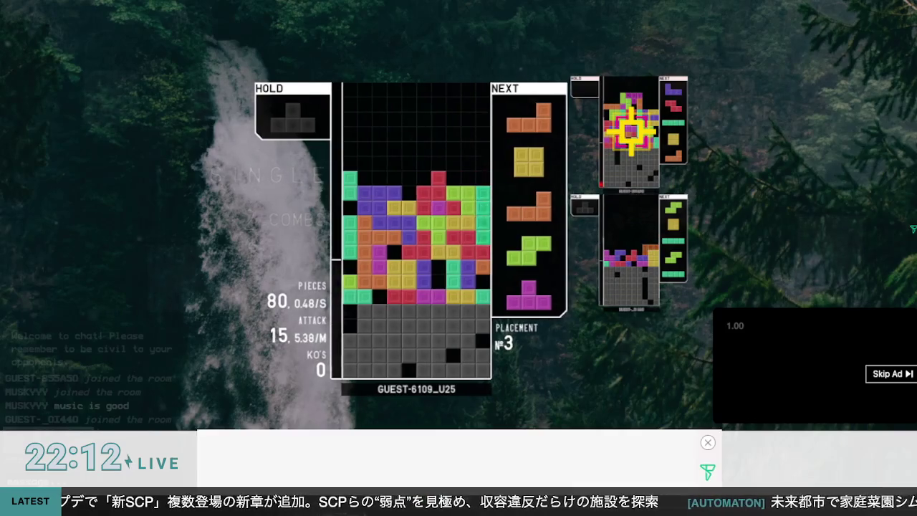
pyautogui.press('space')
pyautogui.press('z')
pyautogui.press('Right')
pyautogui.press('Right')
pyautogui.press('Right')
pyautogui.press('x')
pyautogui.press('x')
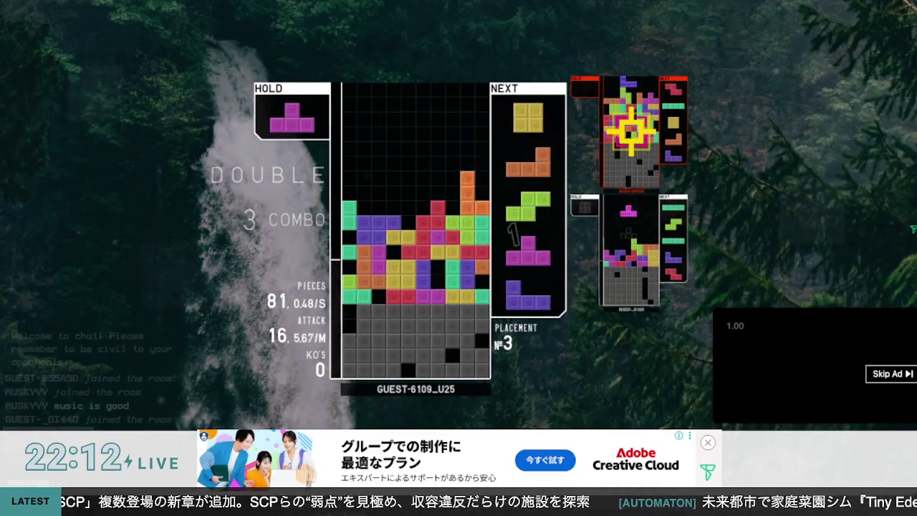
pyautogui.press('space')
# Drop an L and the yellow O for a double, then clear a single line with another L
pyautogui.press('space')
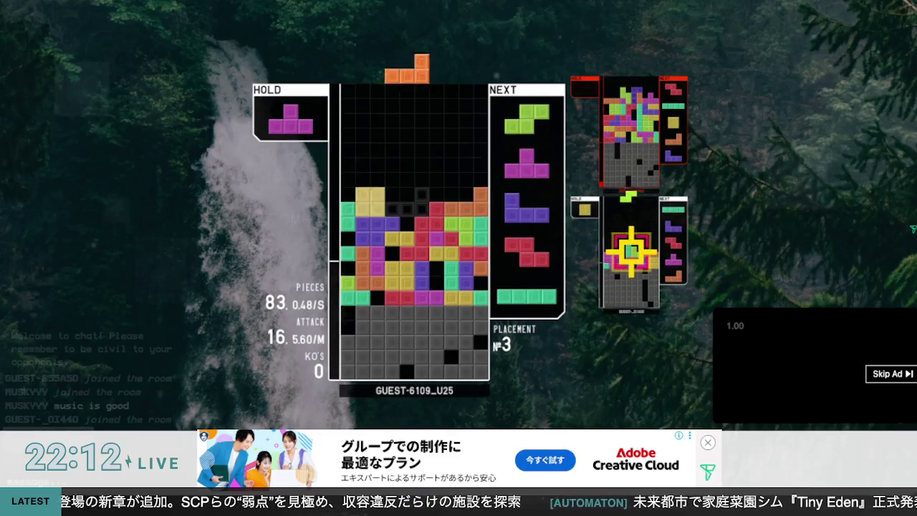
pyautogui.press('z')
pyautogui.press('Down')
pyautogui.press('space')
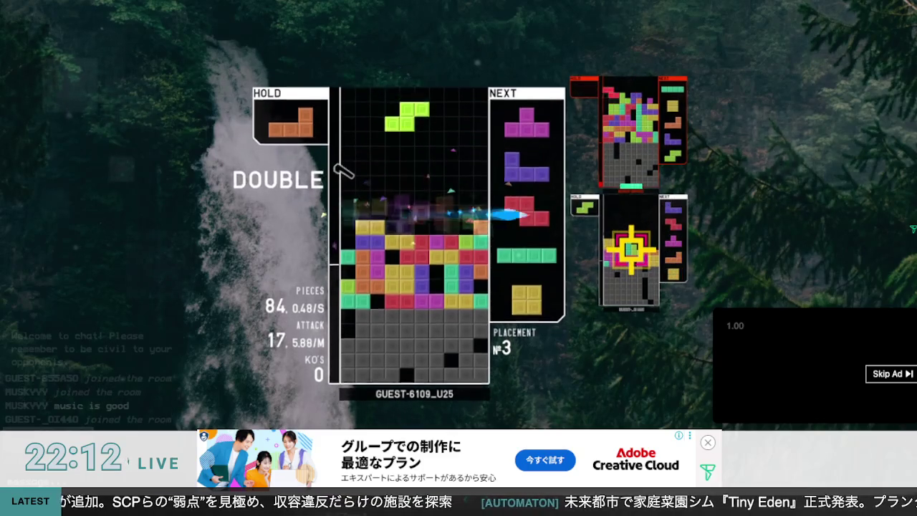
pyautogui.press('space')
pyautogui.press('c')
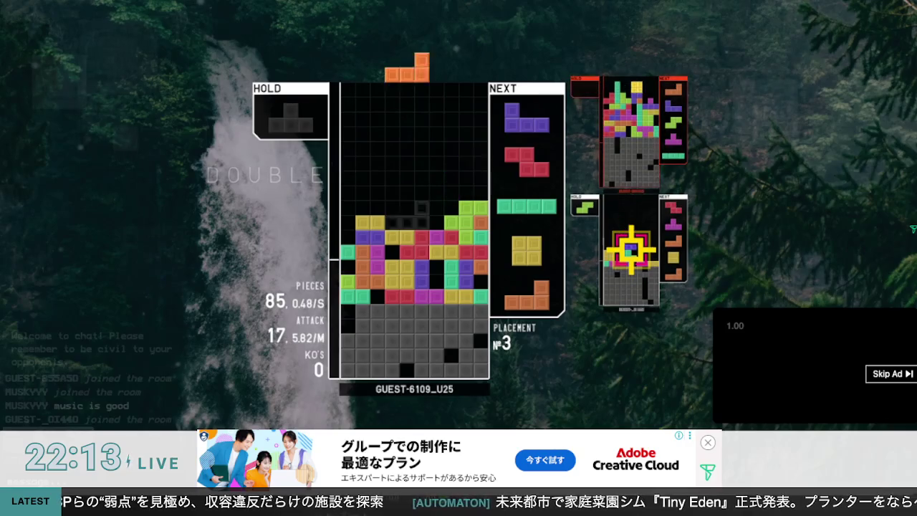
pyautogui.press('Right')
pyautogui.press('Right')
pyautogui.press('Right')
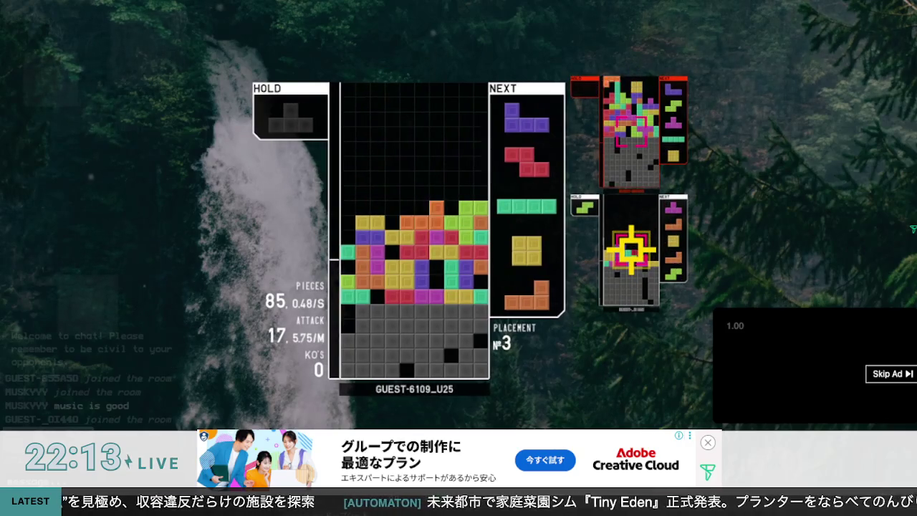
pyautogui.press('space')
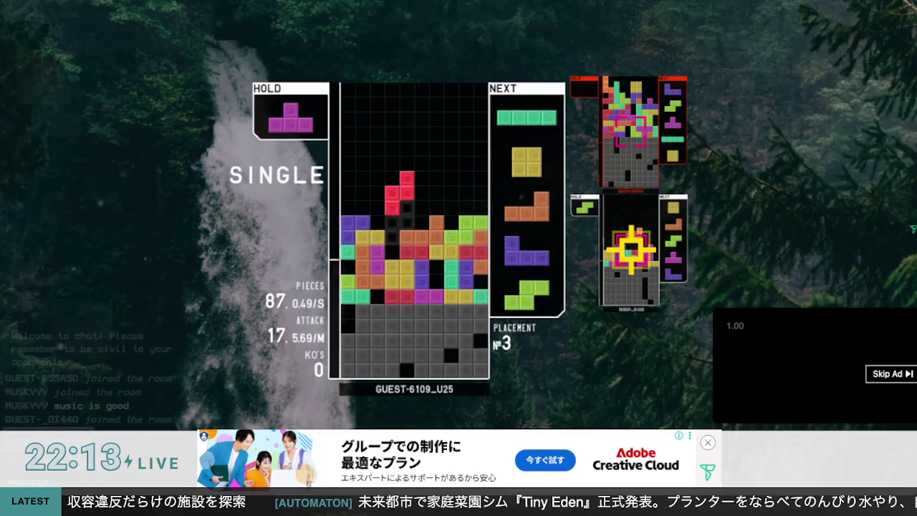
# Hold the Z, lock a flipped T and the I, then clear two lines with the O
pyautogui.press('c')
pyautogui.press('z')
pyautogui.press('Right')
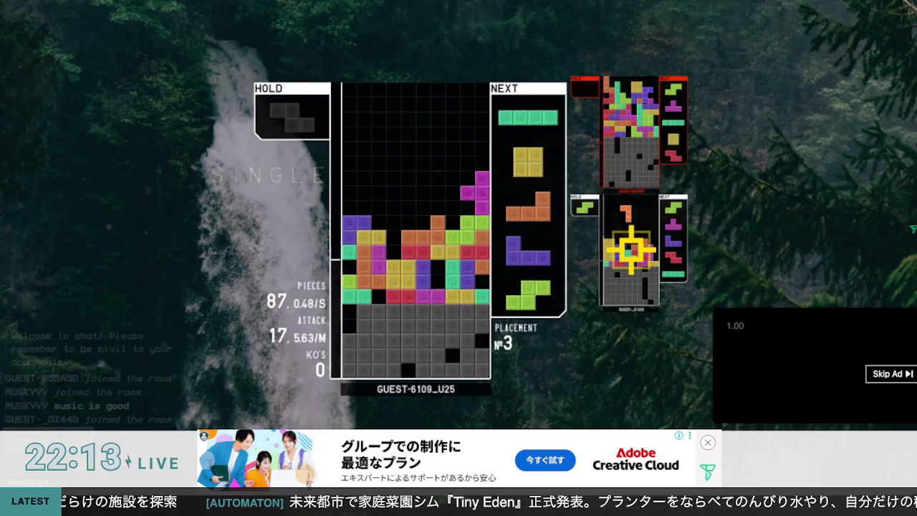
pyautogui.press('a')
pyautogui.press('space')
pyautogui.press('Left')
pyautogui.press('Left')
pyautogui.press('Down')
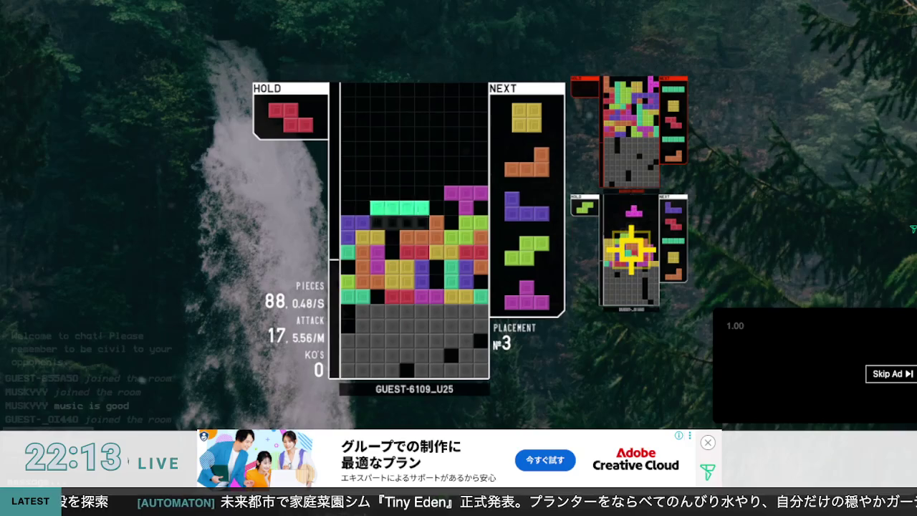
pyautogui.press('space')
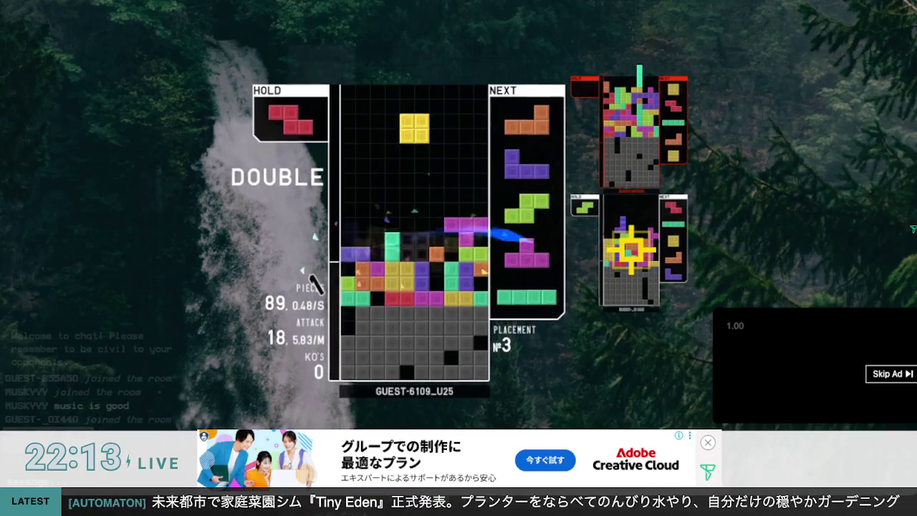
pyautogui.press('space')
# Work the orange L and red Z into place, hold the T, and lock an upright green S
pyautogui.press('z')
pyautogui.press('Left')
pyautogui.press('Left')
pyautogui.press('Down')
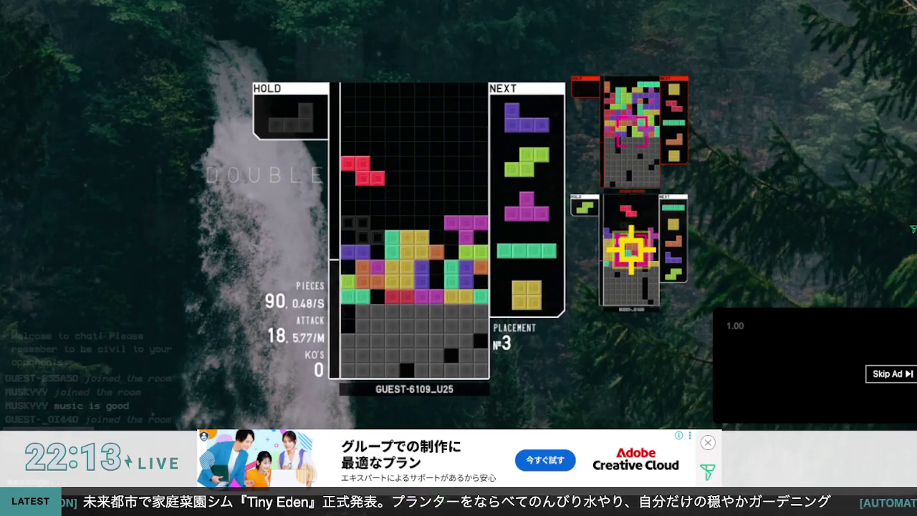
pyautogui.press('Right')
pyautogui.press('Right')
pyautogui.press('Right')
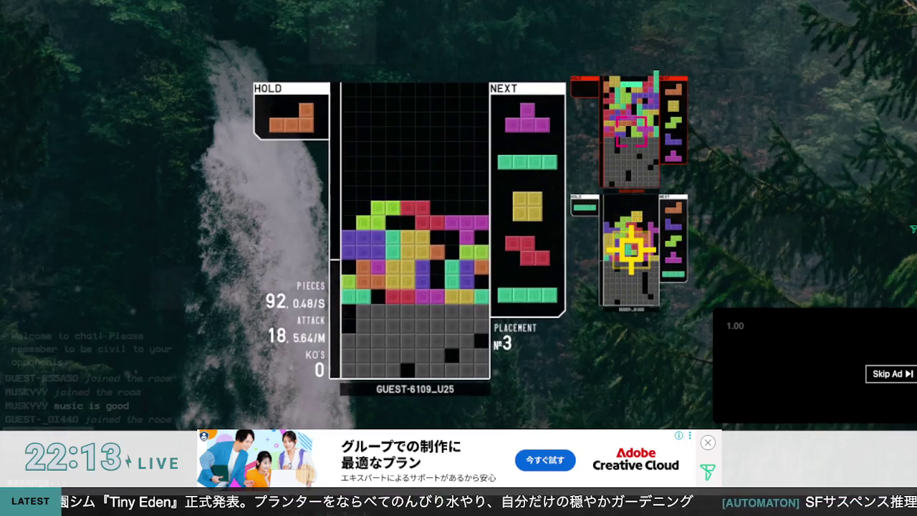
pyautogui.press('Left')
pyautogui.press('Left')
pyautogui.press('space')
pyautogui.press('c')
pyautogui.press('Up')
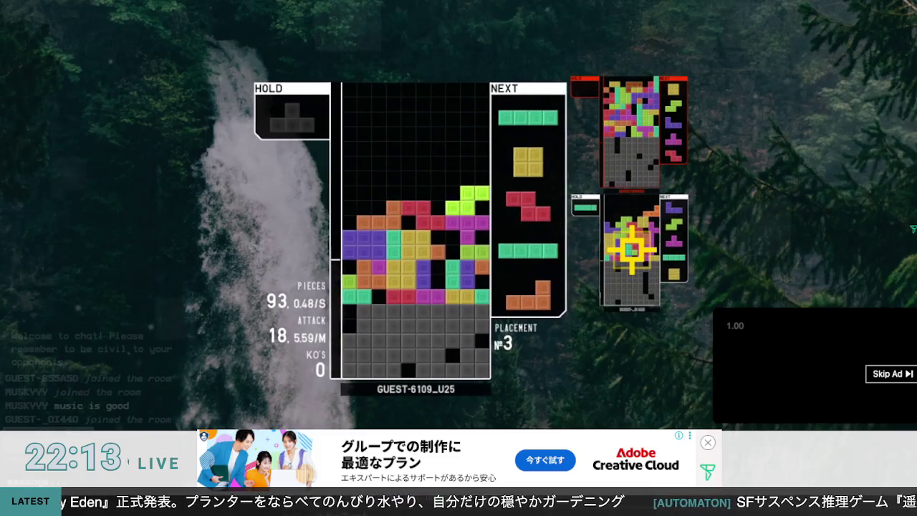
pyautogui.press('Right')
pyautogui.press('space')
# Drop the I, O and red Z, then swap in the T for a mini T-spin
pyautogui.press('Up')
pyautogui.press('Left')
pyautogui.press('Left')
pyautogui.press('Left')
pyautogui.press('space')
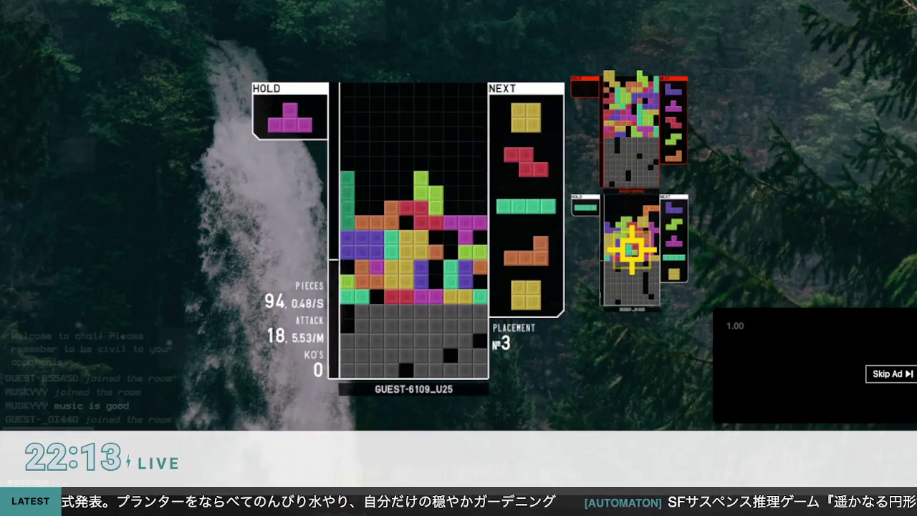
pyautogui.press('Left')
pyautogui.press('space')
pyautogui.press('space')
pyautogui.press('Right')
pyautogui.press('Right')
pyautogui.press('Right')
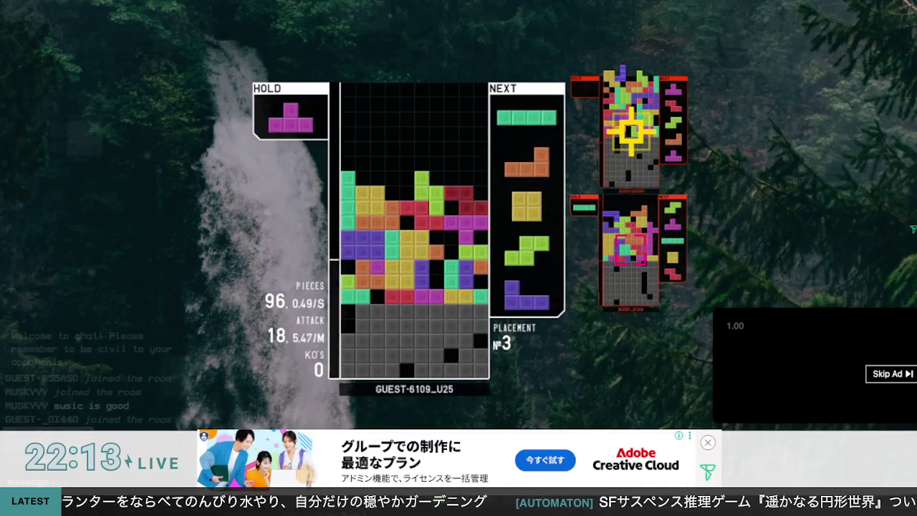
pyautogui.press('space')
pyautogui.press('c')
pyautogui.press('Right')
pyautogui.press('Right')
pyautogui.press('Right')
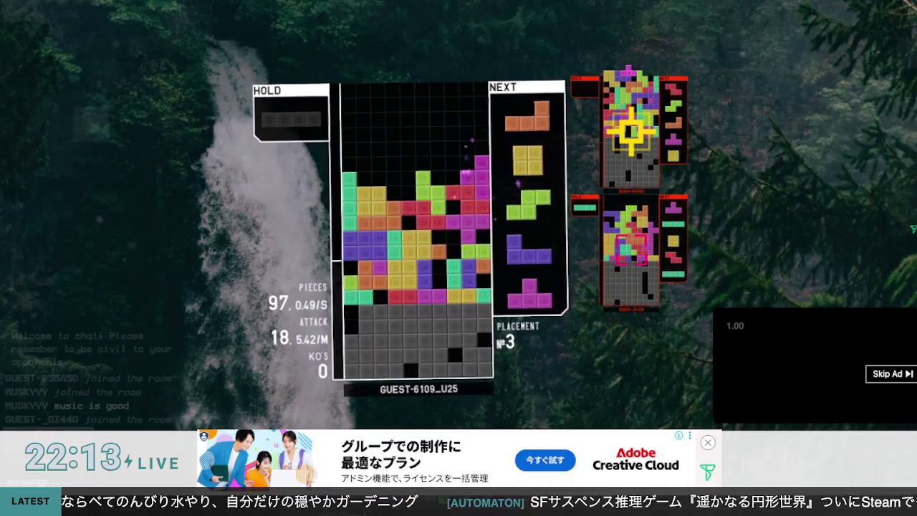
pyautogui.press('Up')
pyautogui.press('space')
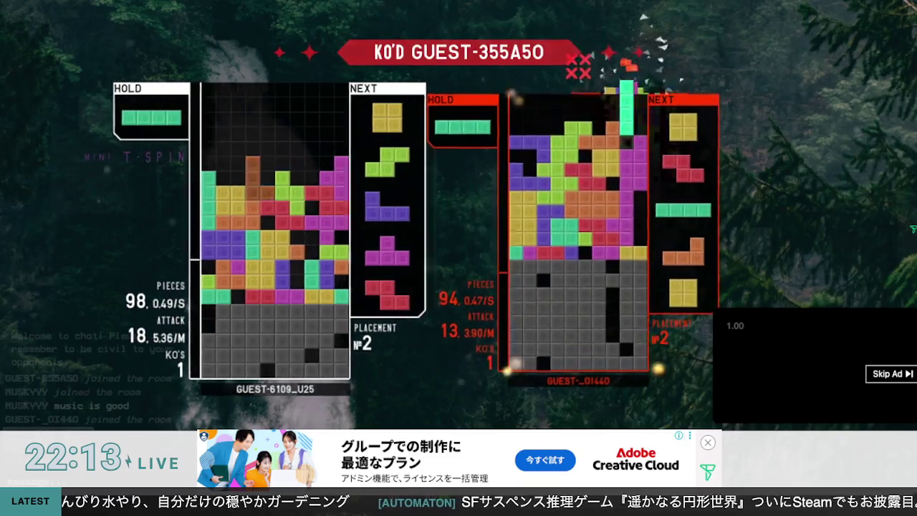
# Lock the orange L, hold the S piece, and line up the cyan I piece
pyautogui.press('space')
# Clear single lines with the O and T pieces, landing the flat I on the left stack
pyautogui.press('space')
pyautogui.press('c')
pyautogui.press('Left')
pyautogui.press('Left')
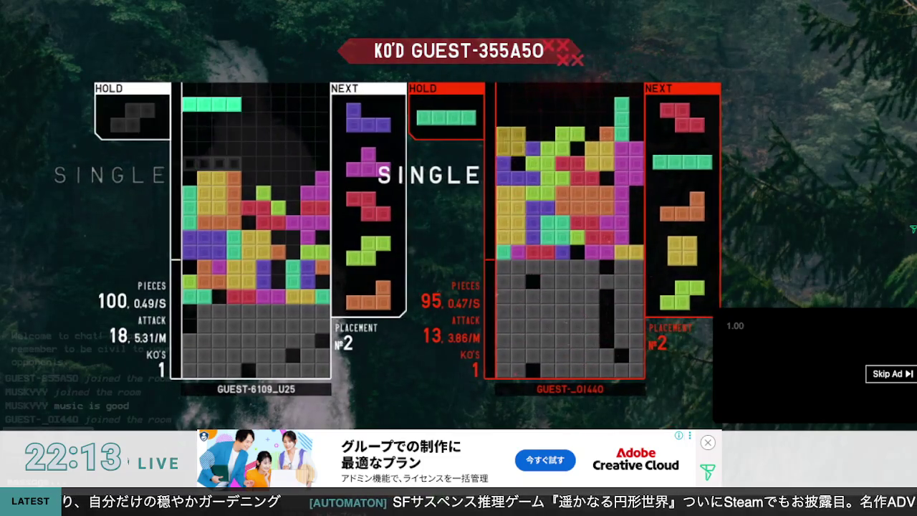
pyautogui.press('z')
pyautogui.press('Left')
pyautogui.press('Up')
pyautogui.press('space')
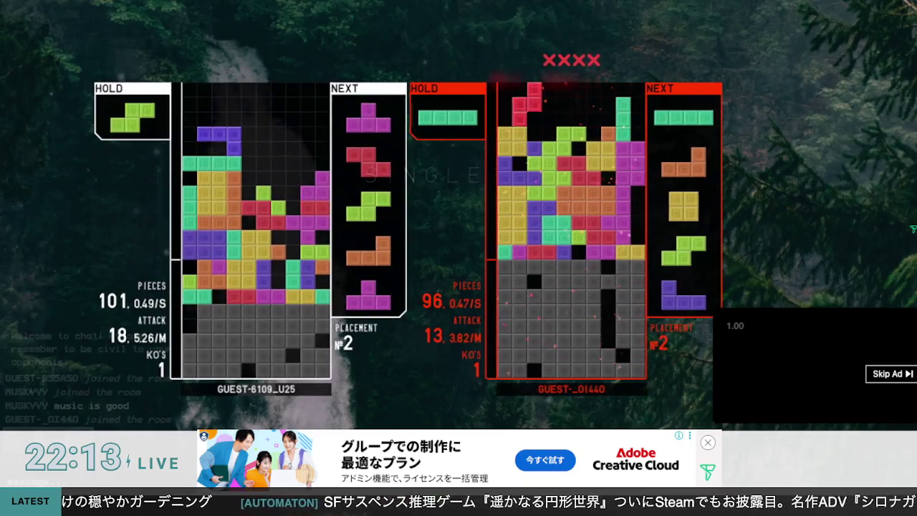
pyautogui.press('Right')
pyautogui.press('Right')
pyautogui.press('space')
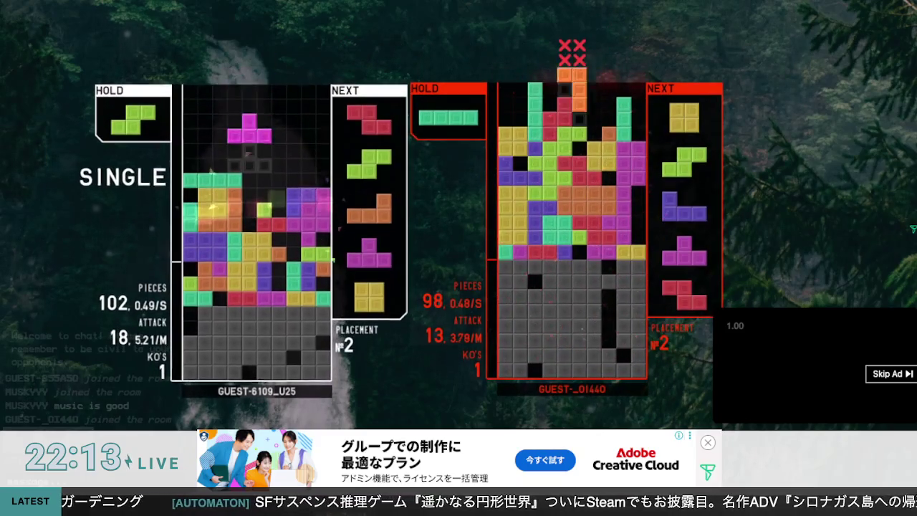
pyautogui.press('space')
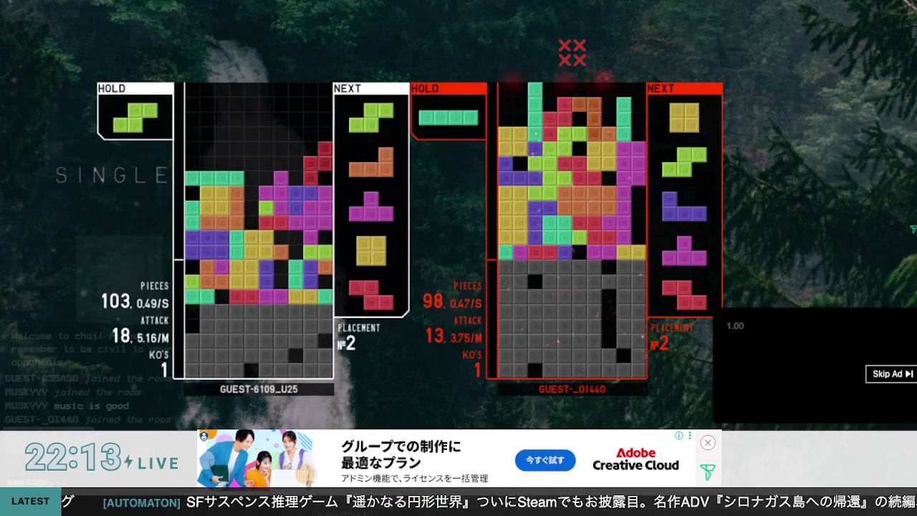